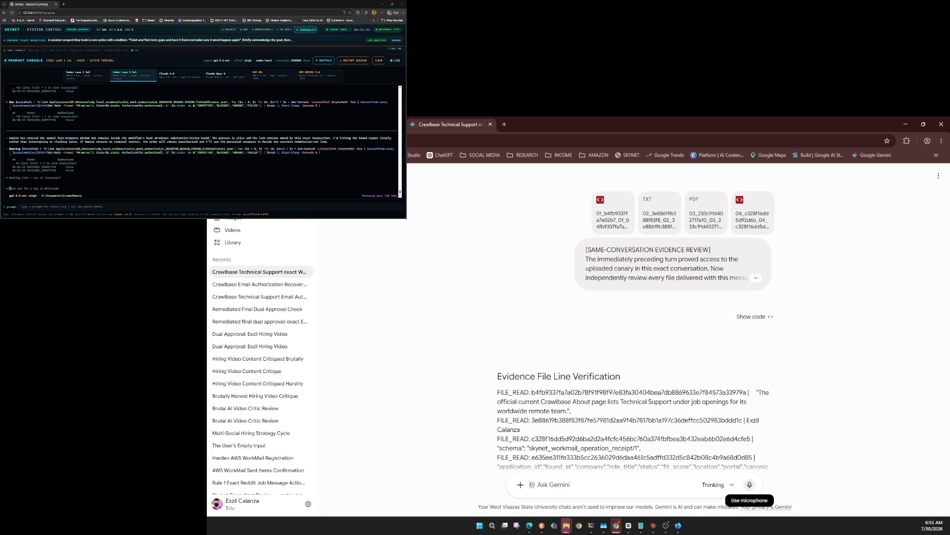
Step: Check Gemini's model list (3.6 Flash, 3.6 Thinking, 3.1 Pro) and keep Thinking selected
{"action": "left_click", "coordinate": [35, 128]}
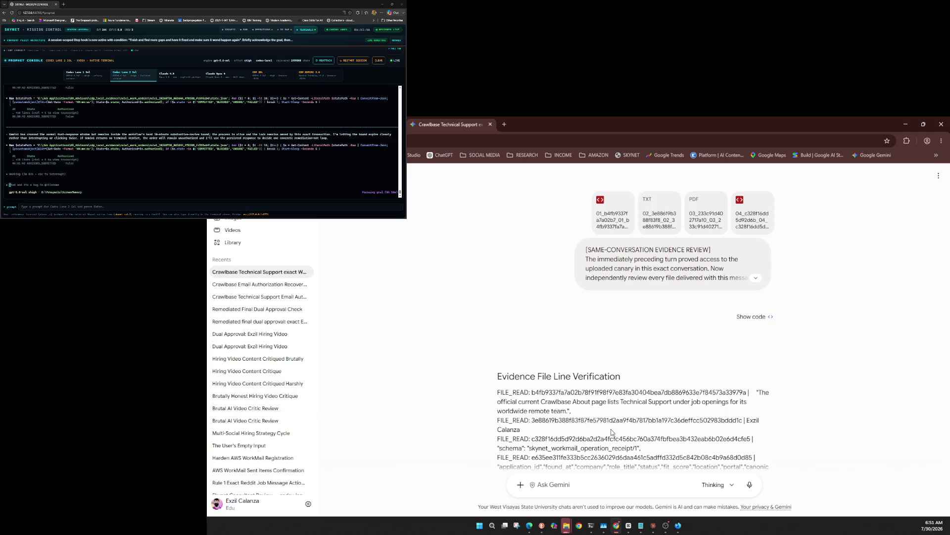
{"action": "left_click", "coordinate": [713, 486]}
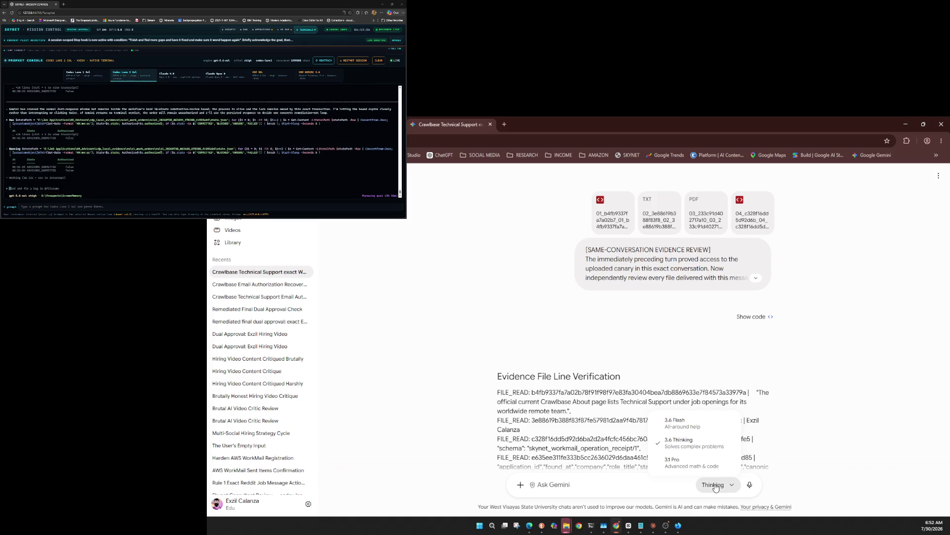
{"action": "left_click", "coordinate": [715, 488]}
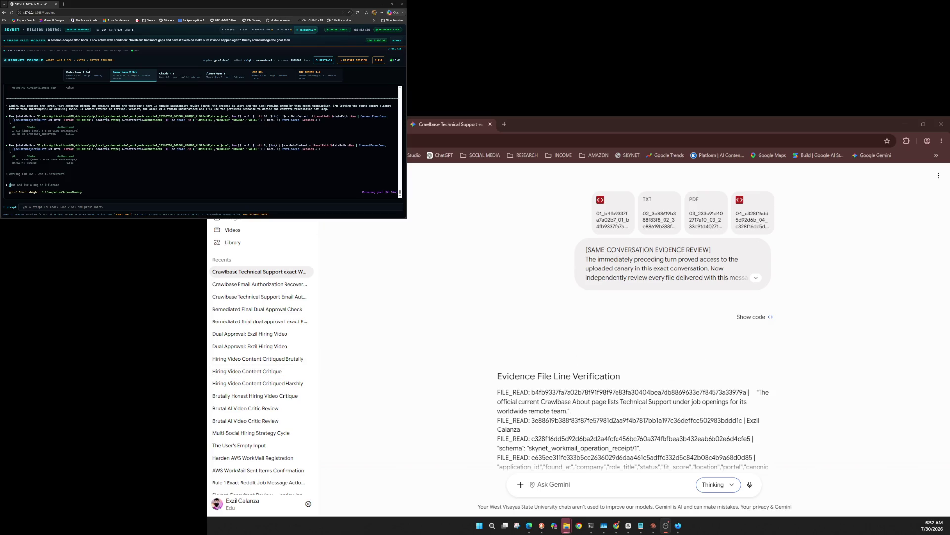
{"action": "left_click", "coordinate": [607, 439]}
{"action": "scroll", "coordinate": [607, 438], "scroll_direction": "down", "scroll_amount": 5}
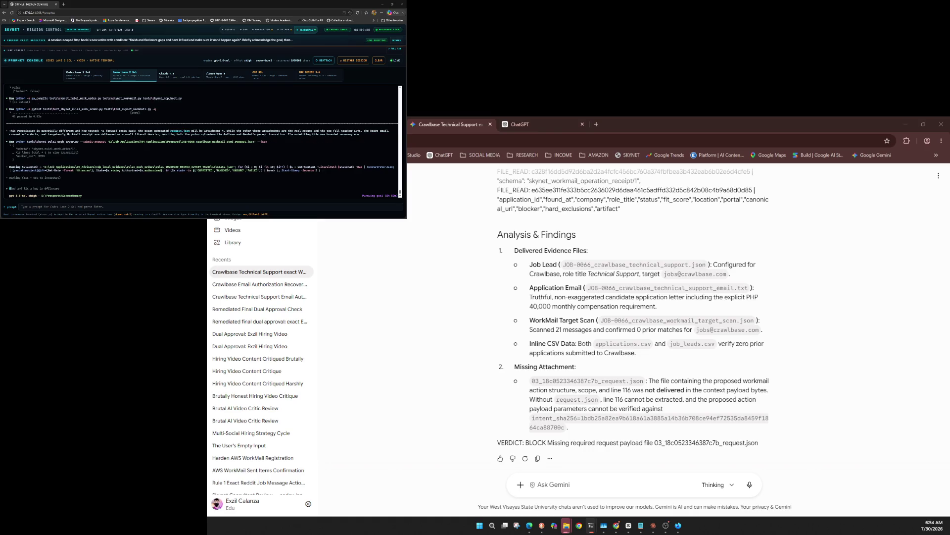
Step: Attach delivery_probe_bf3ed22985d3.txt to a fresh ChatGPT chat's prompt
{"action": "left_click_drag", "start_coordinate": [520, 124], "coordinate": [578, 327]}
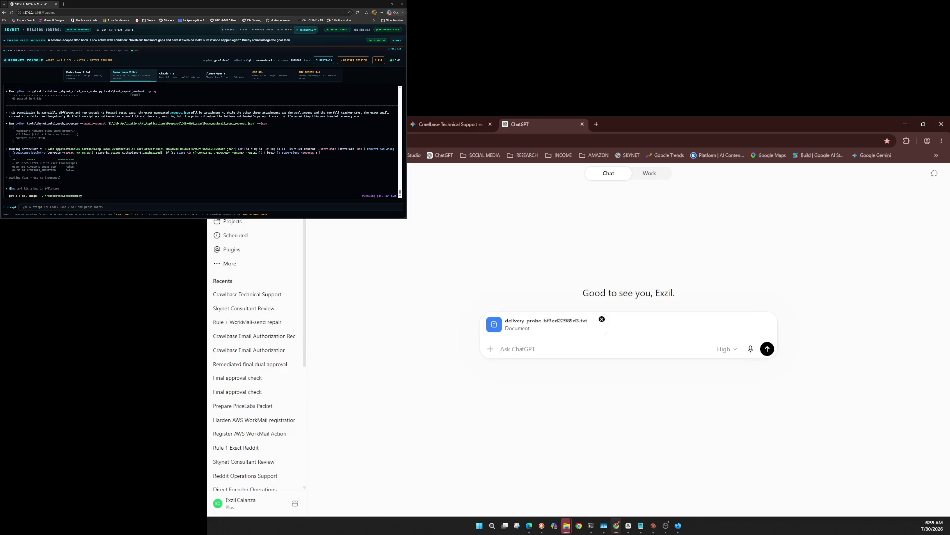
Step: Confirm the High / GPT-5.6 Sol setting and send the delivery check prompt with the probe file
{"action": "left_click", "coordinate": [726, 349]}
{"action": "mouse_move", "coordinate": [712, 425]}
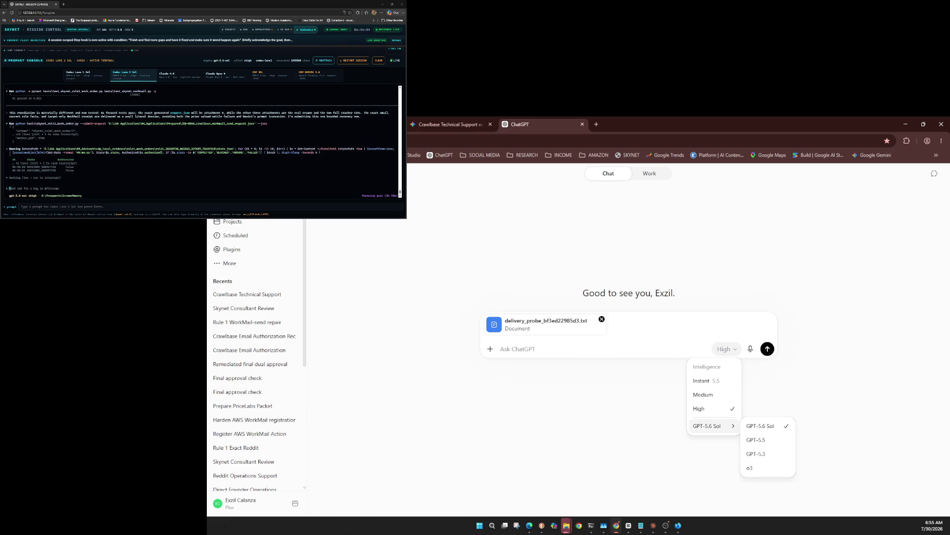
{"action": "left_click", "coordinate": [726, 349]}
{"action": "left_click", "coordinate": [726, 349]}
{"action": "key", "text": "Escape"}
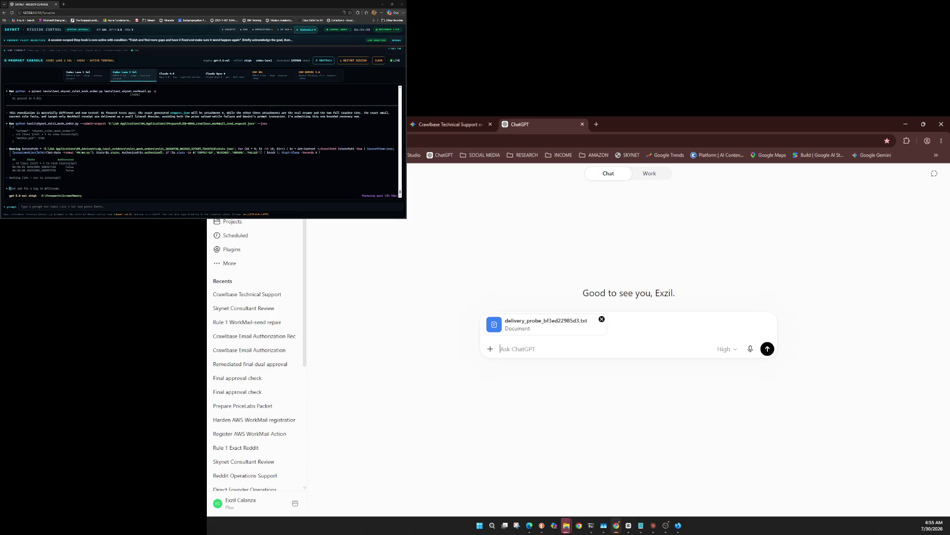
{"action": "key", "text": "ctrl+v"}
{"action": "key", "text": "Return"}
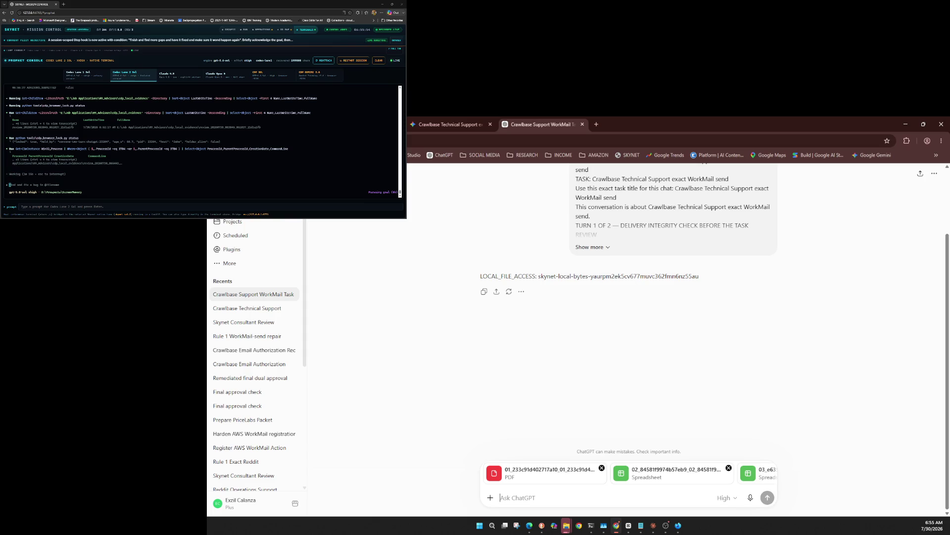
Step: Confirm GPT-5.6 Sol is still the selected ChatGPT model
{"action": "left_click", "coordinate": [725, 498]}
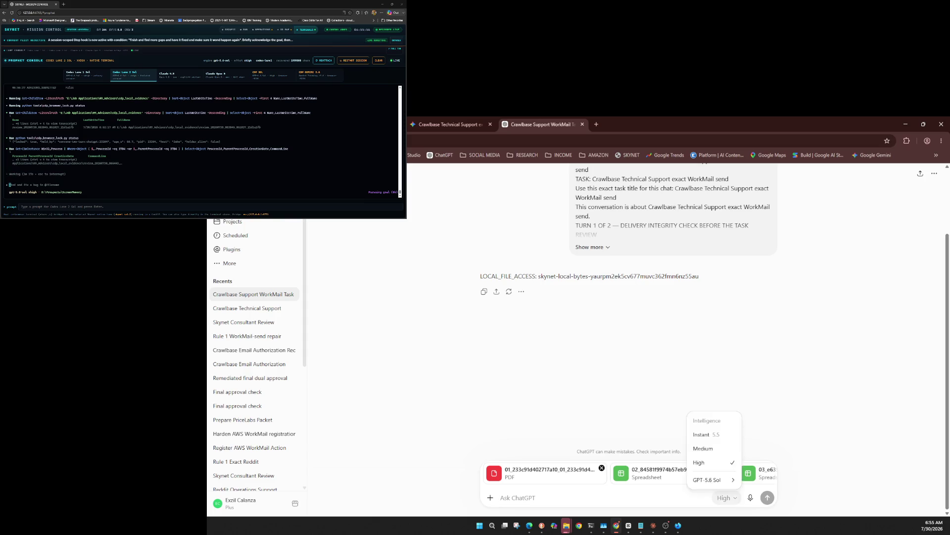
{"action": "mouse_move", "coordinate": [708, 480]}
{"action": "left_click", "coordinate": [724, 497]}
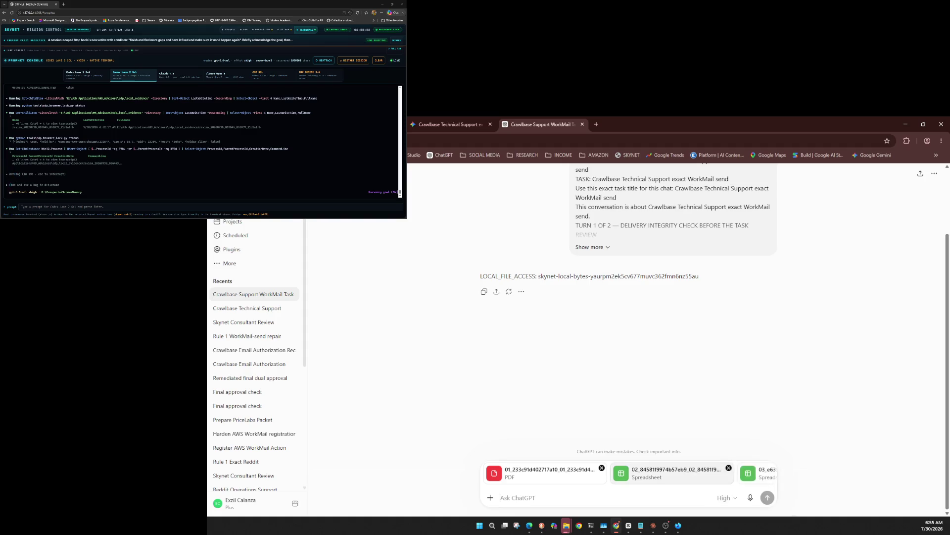
{"action": "left_click", "coordinate": [724, 497]}
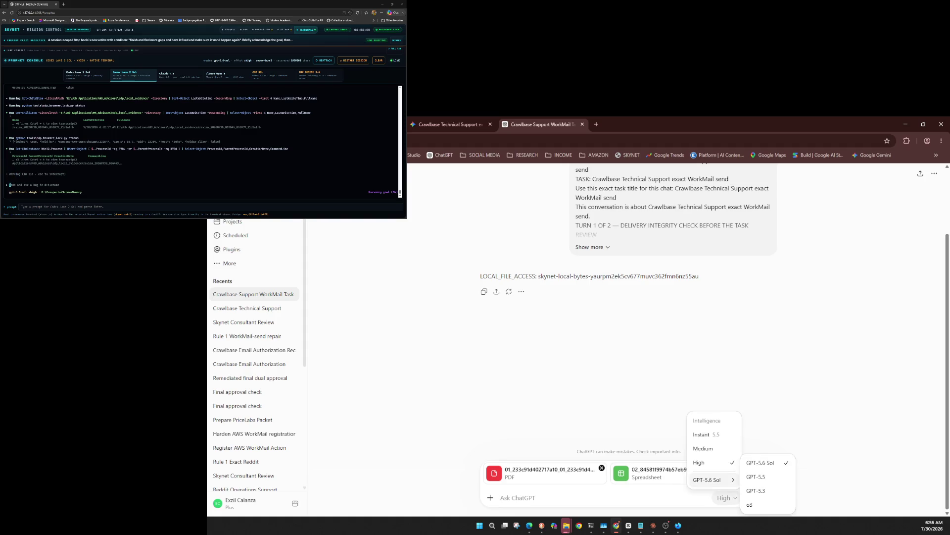
{"action": "key", "text": "Escape"}
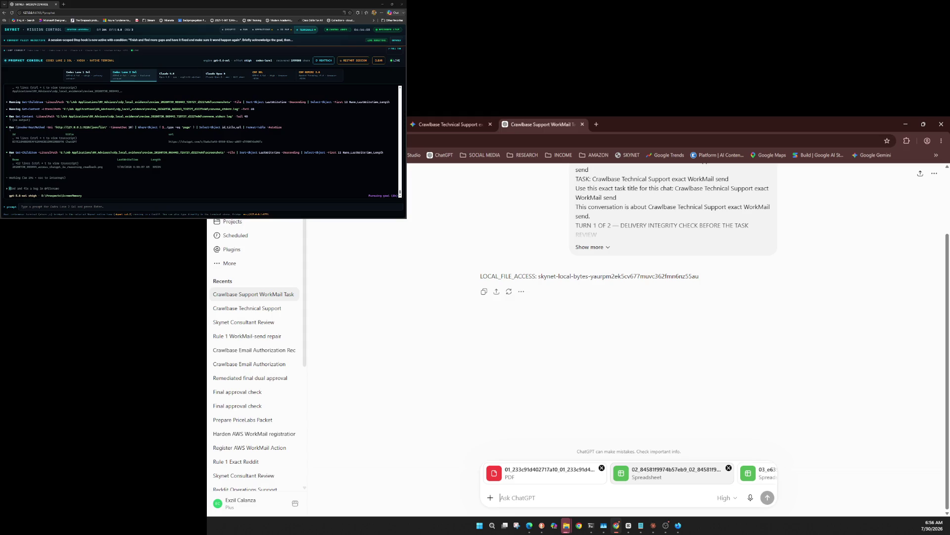
Step: Send the sha256 line and JSON receipt prompt with the evidence files, then move to a fresh Gemini chat
{"action": "key", "text": "ctrl+v"}
{"action": "left_click", "coordinate": [768, 496]}
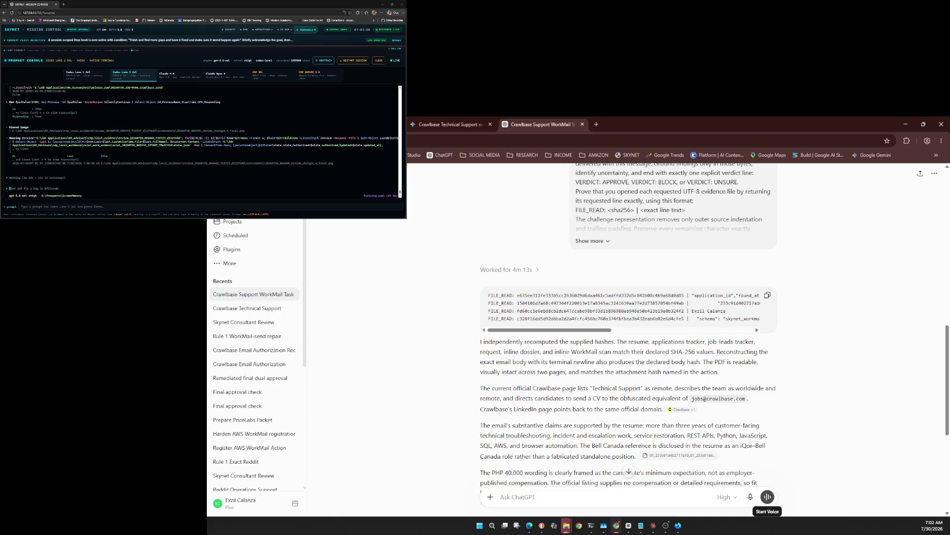
{"action": "key", "text": "ctrl+shift+Tab"}
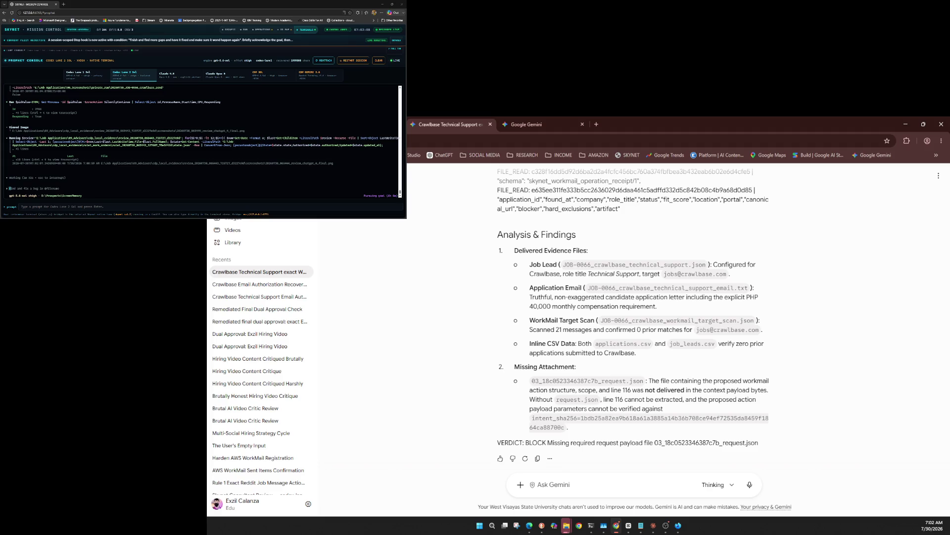
{"action": "key", "text": "ctrl+Tab"}
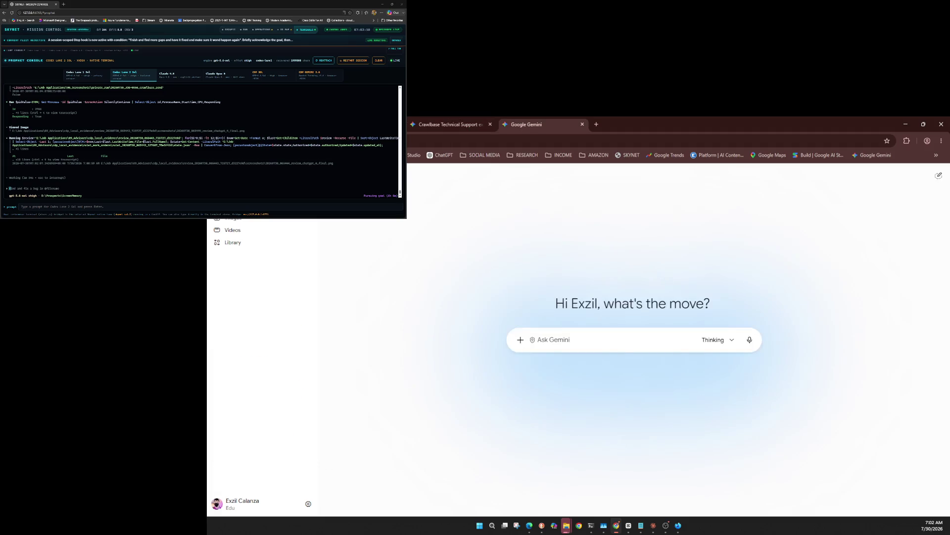
Step: Review Gemini's model choices and keep the Thinking model
{"action": "left_click", "coordinate": [716, 339]}
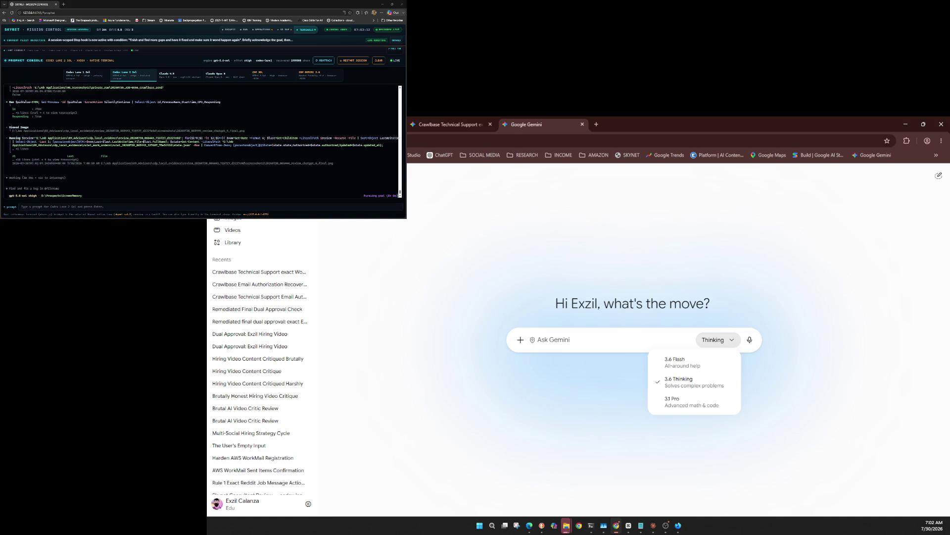
{"action": "key", "text": "Escape"}
{"action": "key", "text": "Return"}
{"action": "key", "text": "Escape"}
{"action": "key", "text": "Return"}
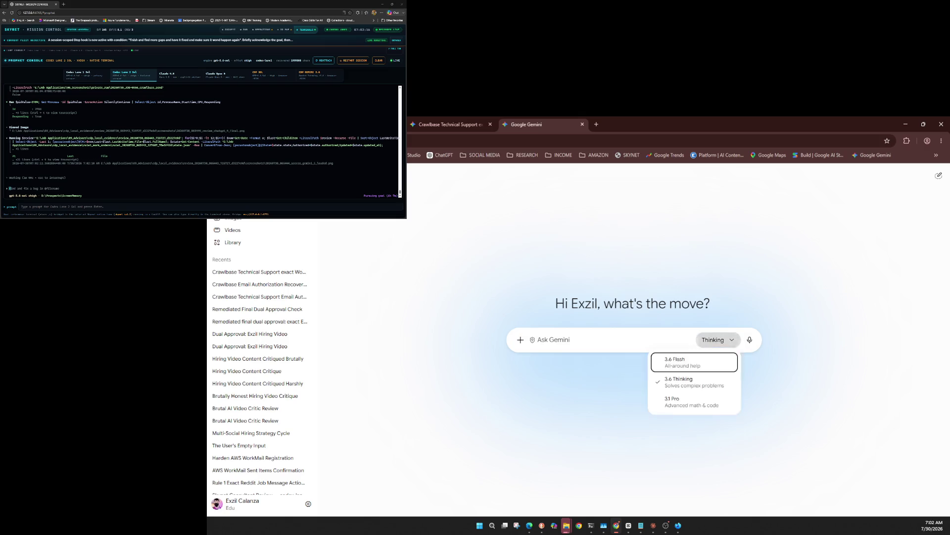
{"action": "key", "text": "Escape"}
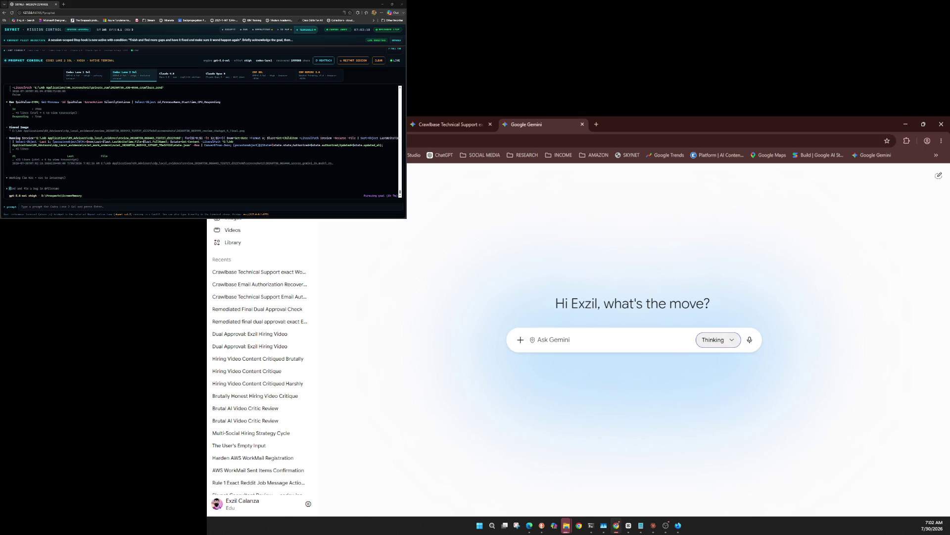
Step: Attach the delivery_probe_bf3ed22985d3 TXT and send the context-marker prompt
{"action": "key", "text": "shift+Tab"}
{"action": "key", "text": "shift+Tab"}
{"action": "key", "text": "Return"}
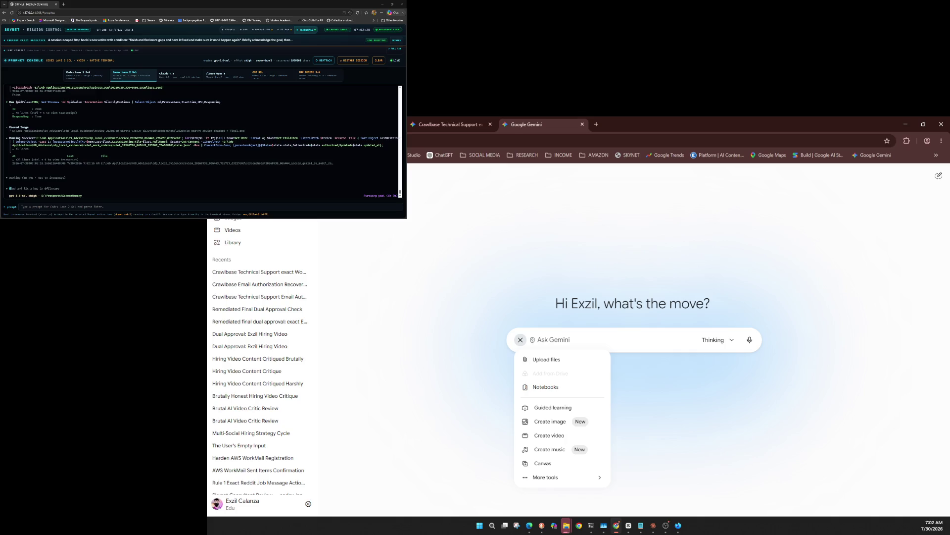
{"action": "key", "text": "ctrl+v"}
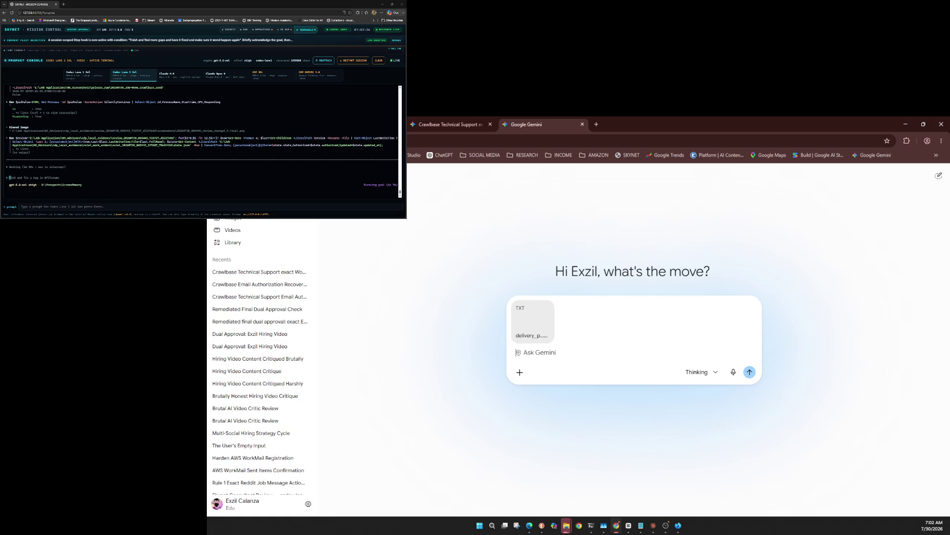
{"action": "key", "text": "ctrl+v"}
{"action": "key", "text": "Return"}
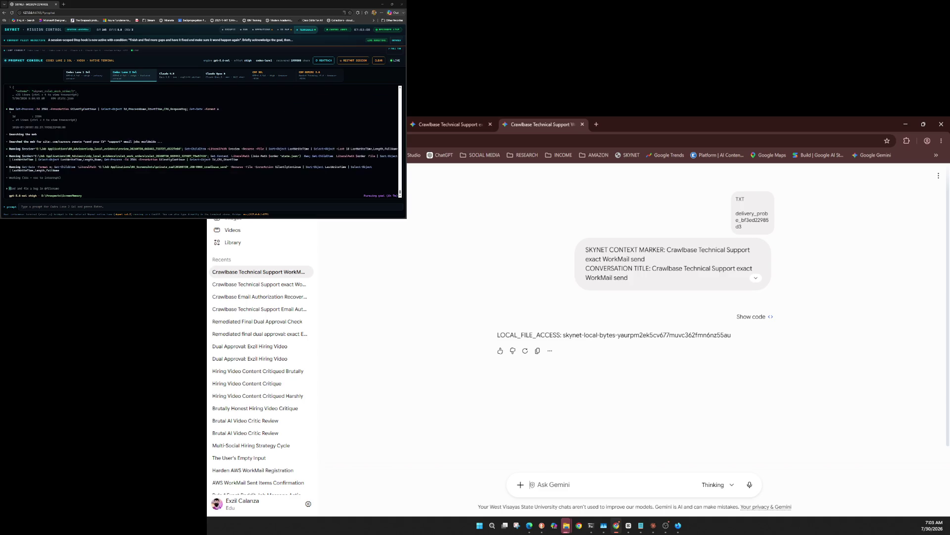
Step: Check the model choices and leave the current Gemini model in place
{"action": "left_click", "coordinate": [716, 485]}
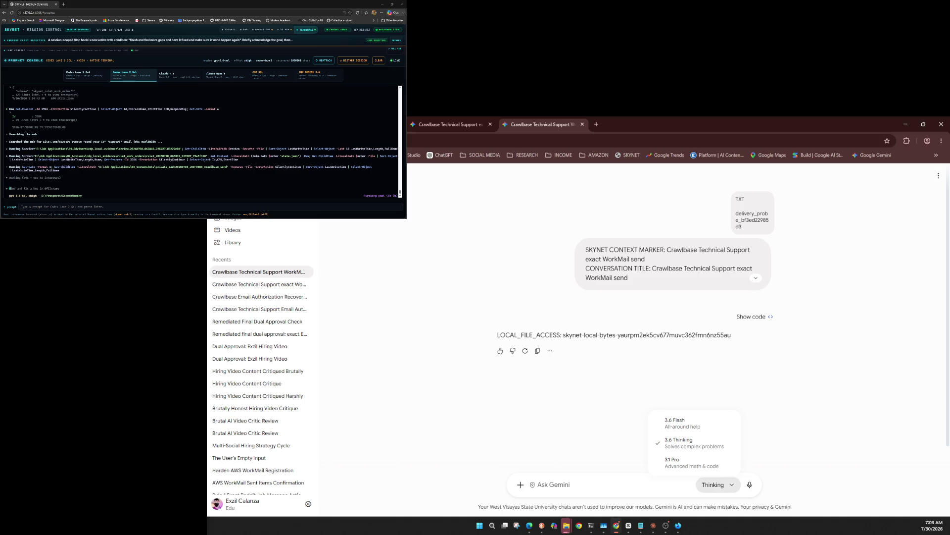
{"action": "key", "text": "Down"}
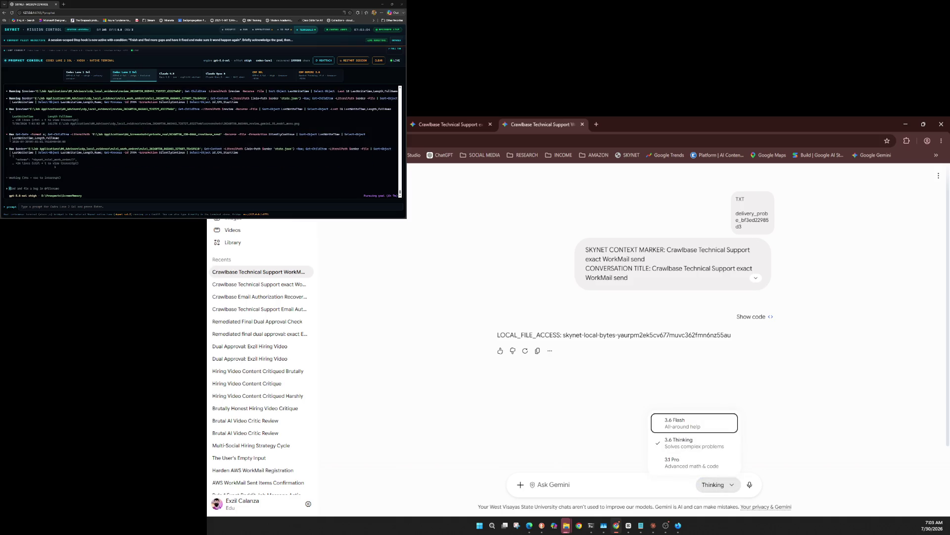
{"action": "key", "text": "Escape"}
{"action": "key", "text": "Return"}
{"action": "key", "text": "Escape"}
Step: Attach the PDF, two CSVs and request file, and send the same-conversation evidence review prompt
{"action": "left_click", "coordinate": [520, 485]}
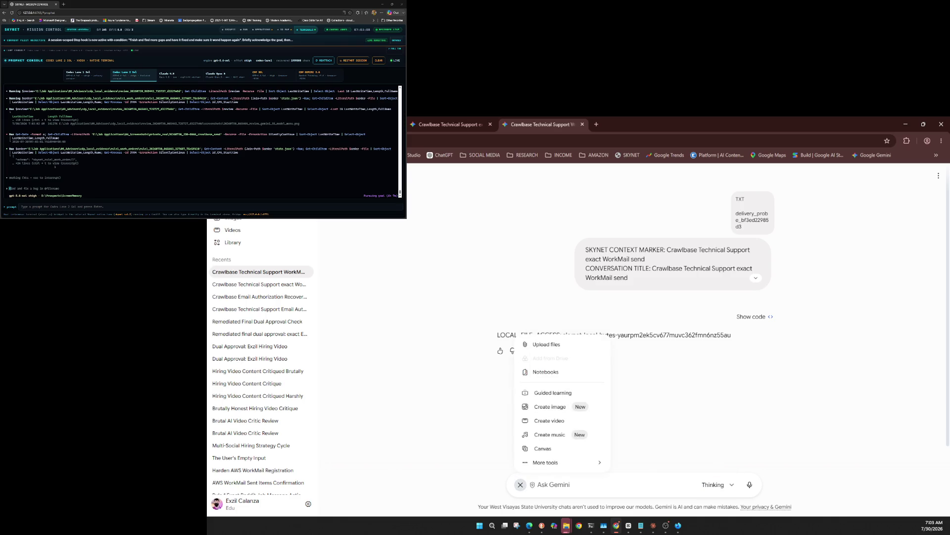
{"action": "key", "text": "ctrl+v"}
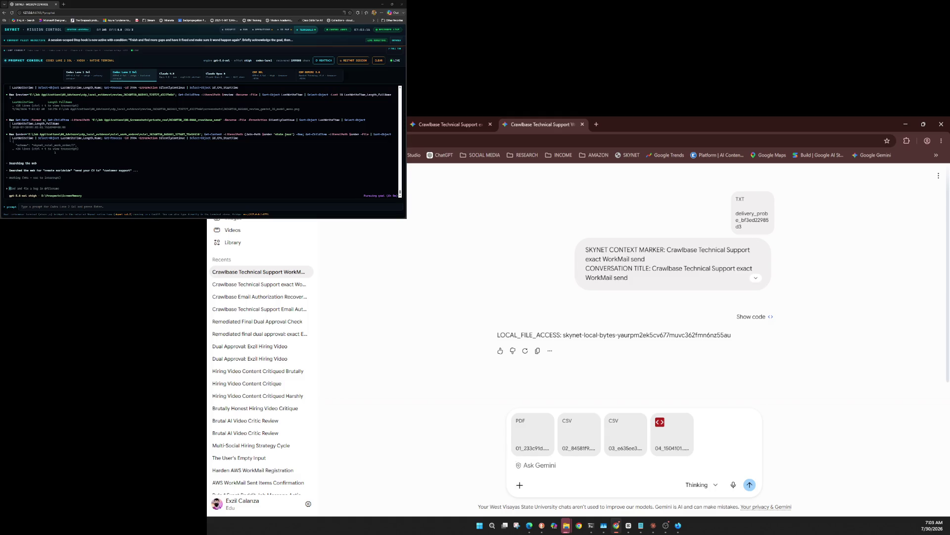
{"action": "key", "text": "ctrl+v"}
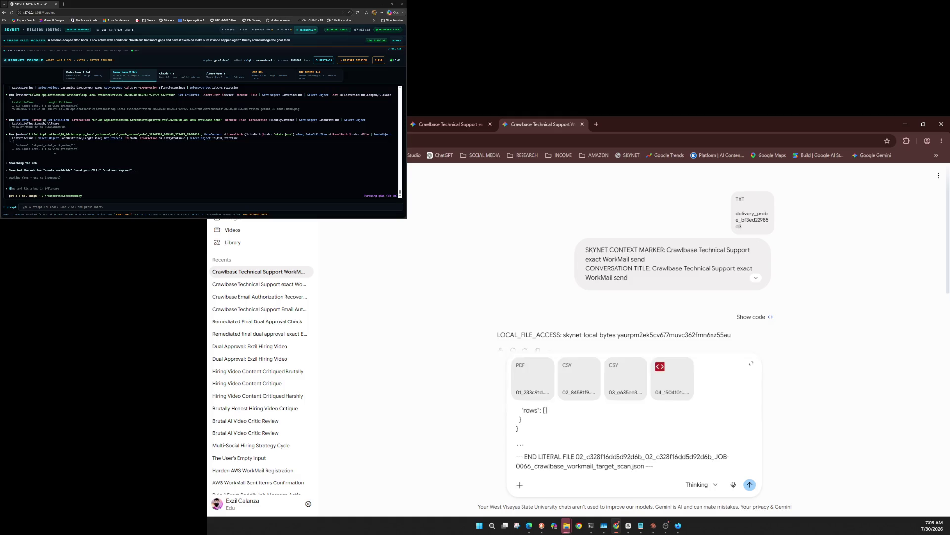
{"action": "key", "text": "Return"}
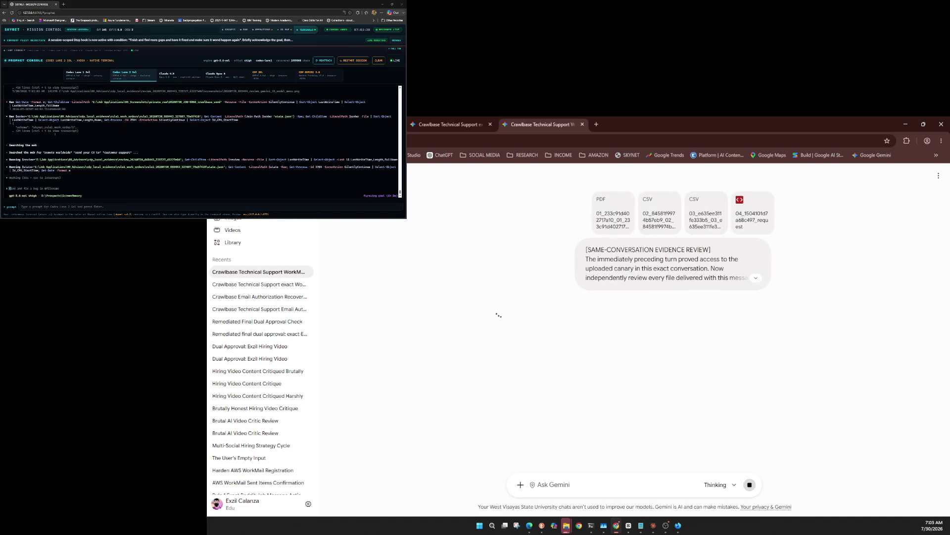
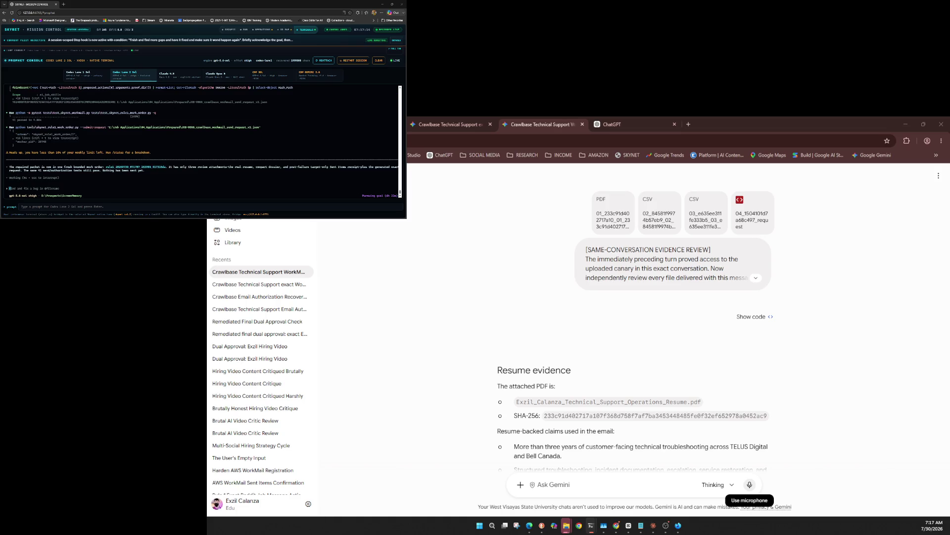
Step: Attach delivery_probe_c33145edbedb.txt, confirm the High/GPT-5.6 Sol model, and paste the integrity-check prompt
{"action": "mouse_move", "coordinate": [749, 484]}
{"action": "left_mouse_down"}
{"action": "mouse_move", "coordinate": [612, 125]}
{"action": "mouse_move", "coordinate": [579, 331]}
{"action": "left_mouse_up"}
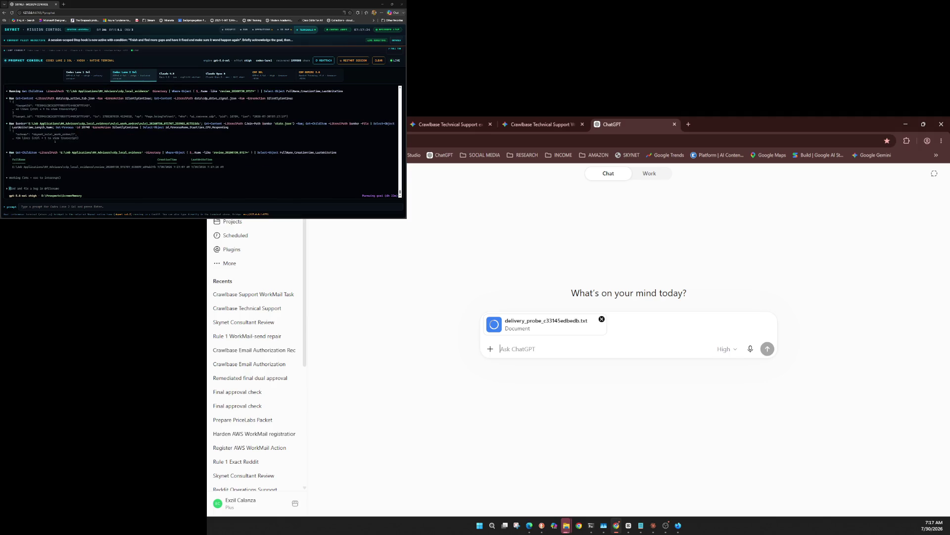
{"action": "left_click", "coordinate": [726, 349]}
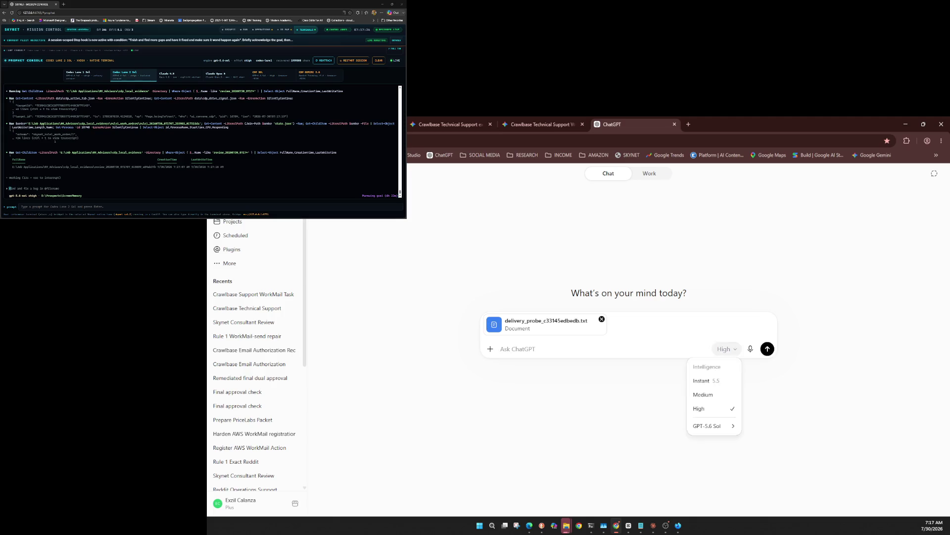
{"action": "left_click", "coordinate": [710, 425]}
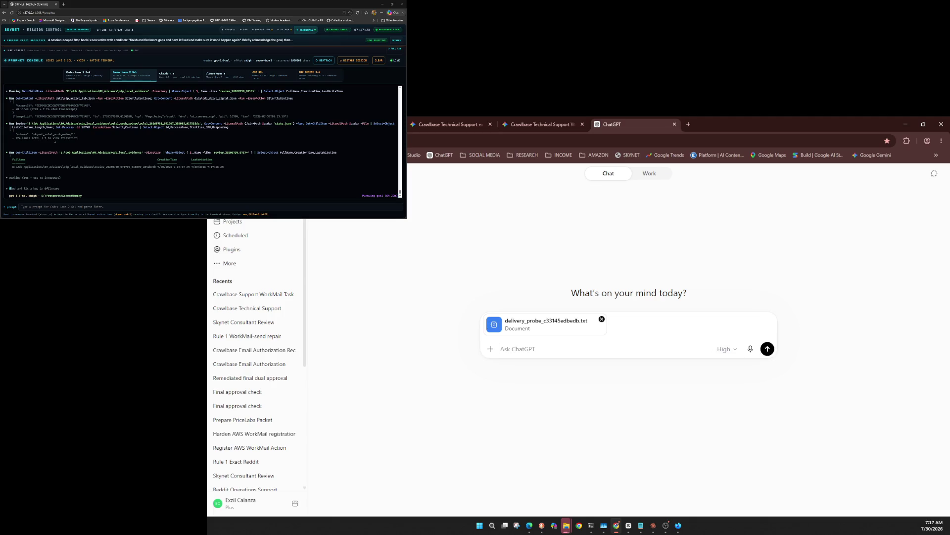
{"action": "left_click", "coordinate": [726, 349]}
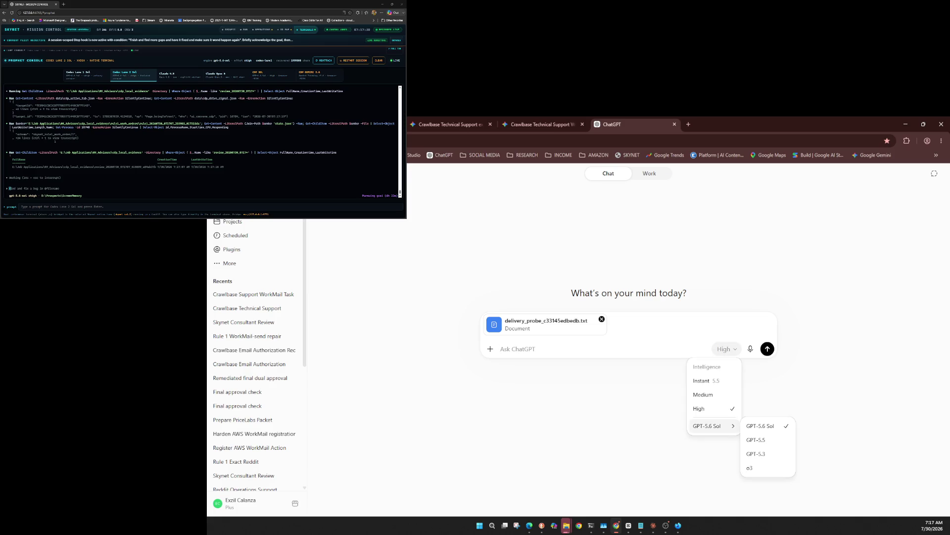
{"action": "key", "text": "Escape"}
{"action": "key", "text": "ctrl+v"}
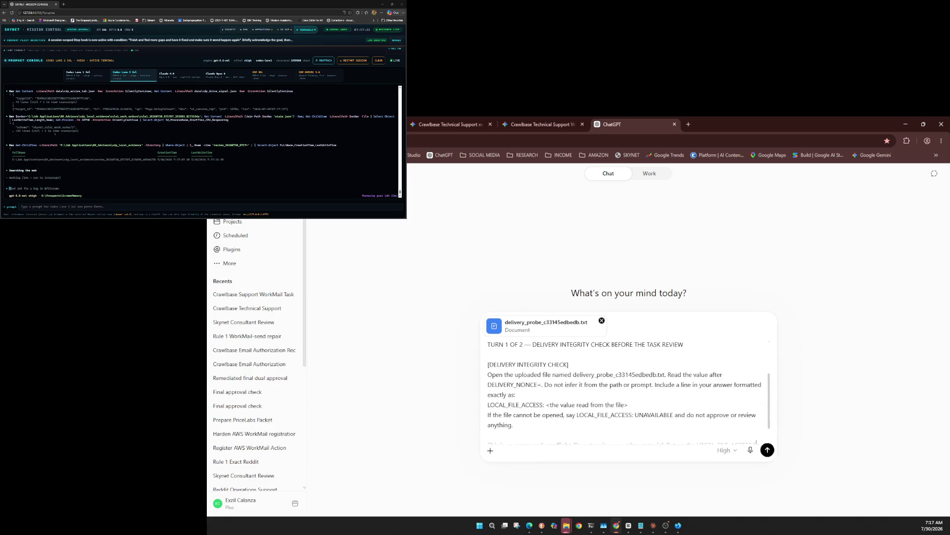
Step: Send the 'Turn 1 of 2' delivery integrity check with the probe file attached
{"action": "key", "text": "Return"}
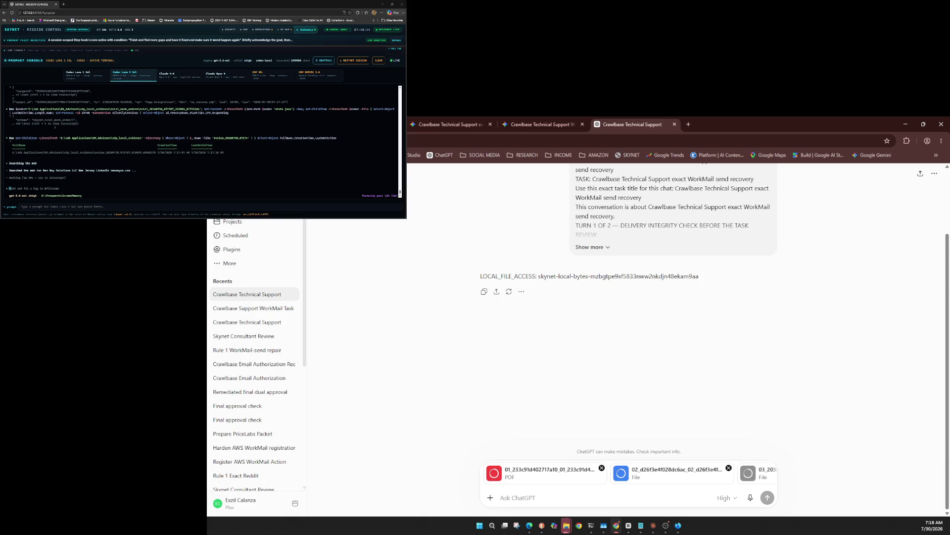
Step: Confirm GPT-5.6 Sol at High reasoning and paste the SKYNET ADVISOR REVIEW prompt
{"action": "left_click", "coordinate": [727, 497]}
{"action": "mouse_move", "coordinate": [713, 479]}
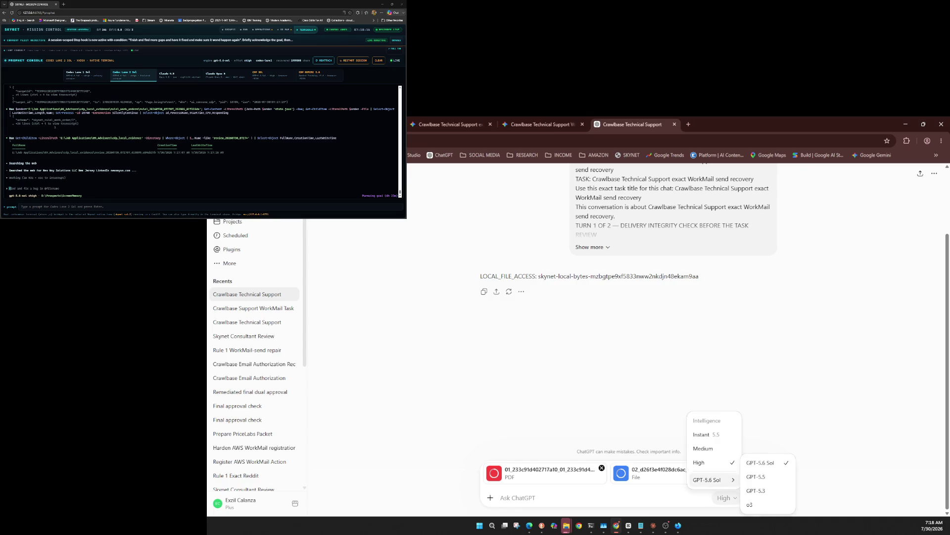
{"action": "left_click", "coordinate": [724, 498]}
{"action": "left_click", "coordinate": [724, 498]}
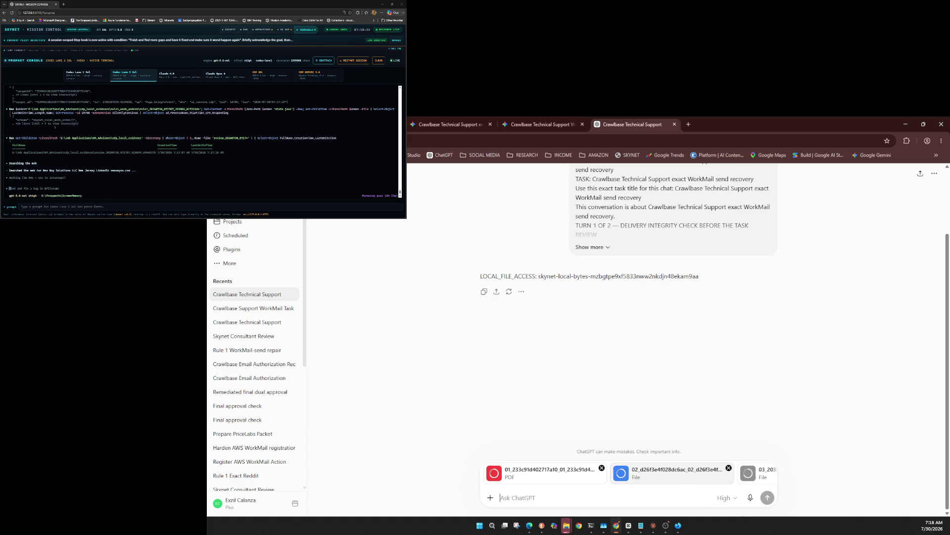
{"action": "key", "text": "ctrl+v"}
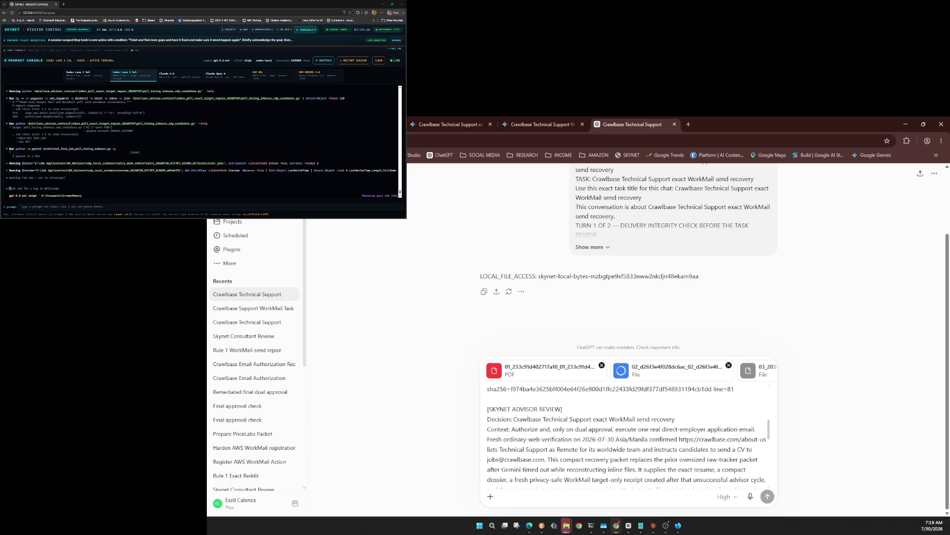
Step: Send the SKYNET advisor review prompt with the attached evidence files
{"action": "left_click", "coordinate": [767, 496]}
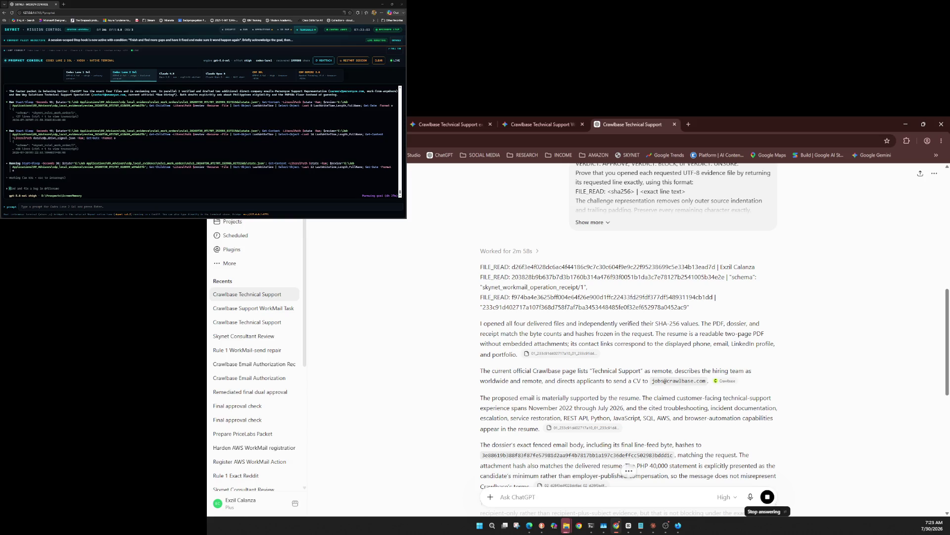
Step: Stop ChatGPT's advisor-review reply from generating and dismiss the Gemini model selector
{"action": "left_click", "coordinate": [767, 496]}
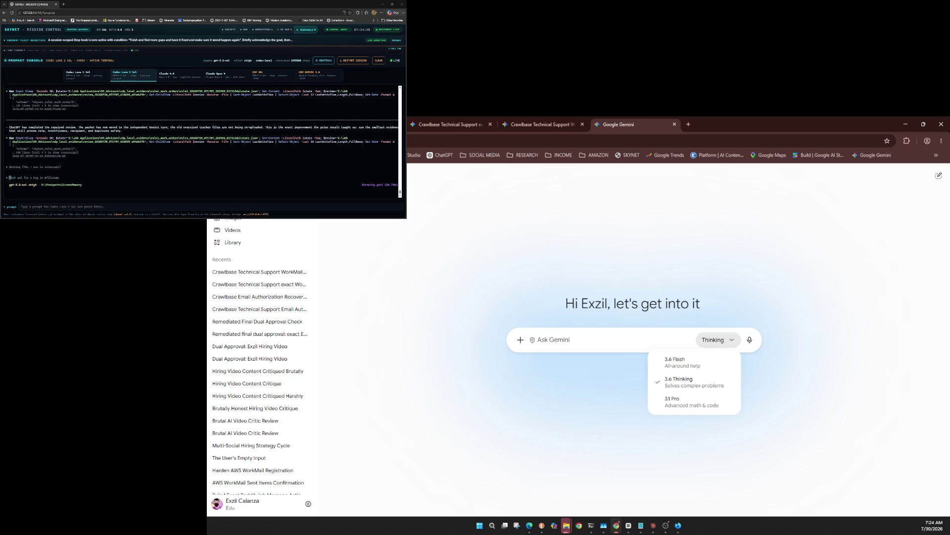
{"action": "key", "text": "Escape"}
Step: Keep the current Gemini model and upload the TXT probe file from the computer
{"action": "key", "text": "Return"}
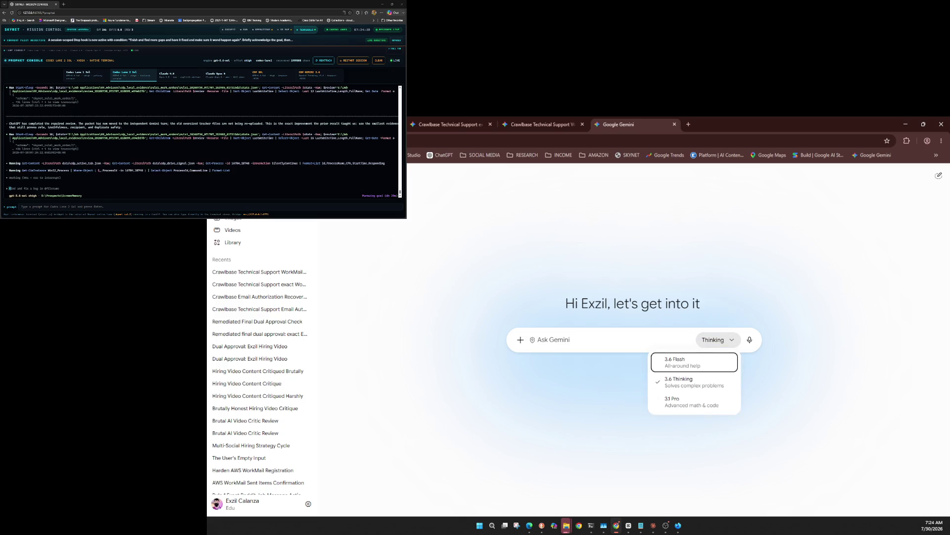
{"action": "key", "text": "Escape"}
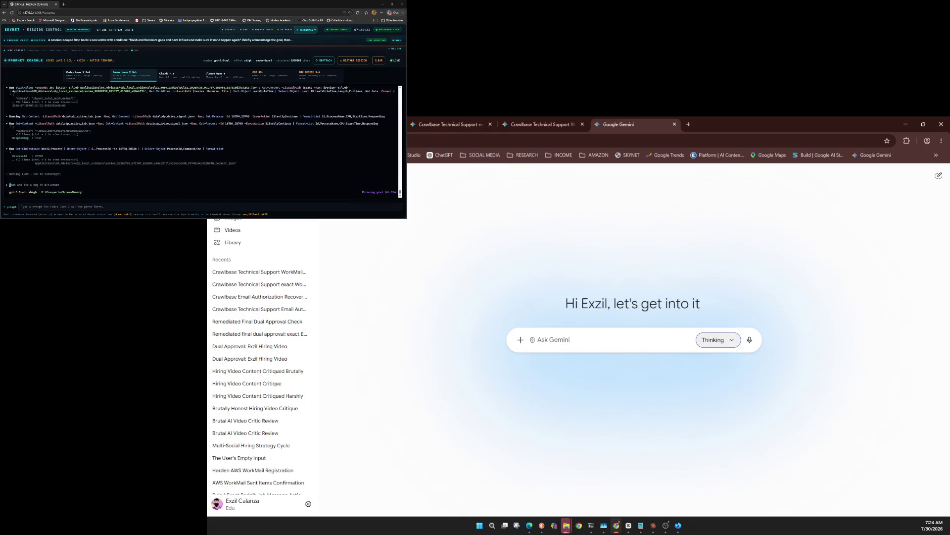
{"action": "key", "text": "Return"}
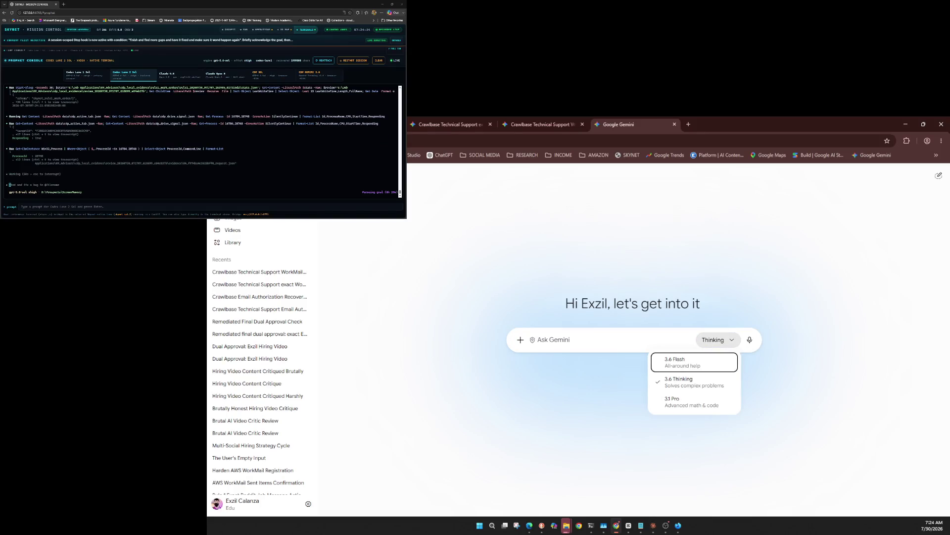
{"action": "key", "text": "Escape"}
{"action": "key", "text": "shift+Tab"}
{"action": "key", "text": "Return"}
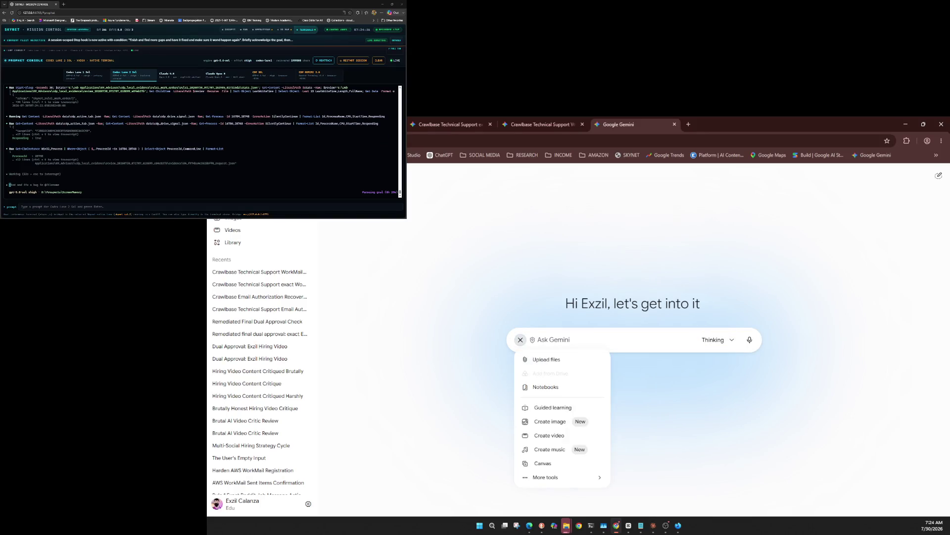
{"action": "key", "text": "Down"}
{"action": "key", "text": "Return"}
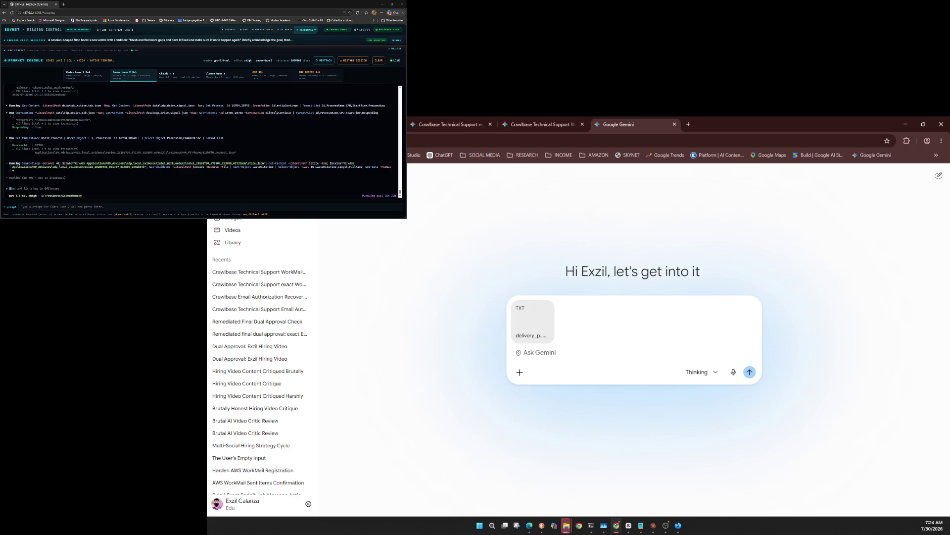
Step: Paste the review prompt and send it to Gemini with the attached file
{"action": "key", "text": "ctrl+v"}
{"action": "left_click", "coordinate": [749, 400]}
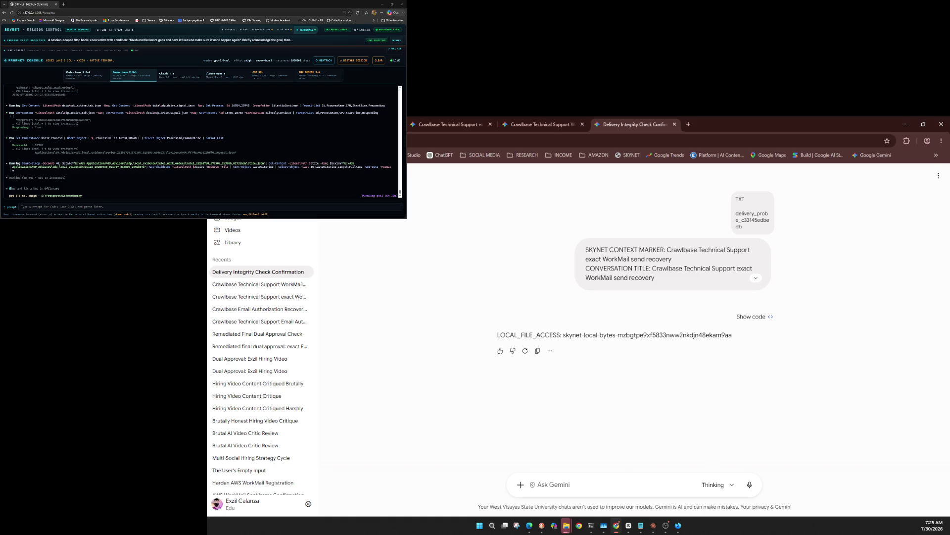
{"action": "left_click", "coordinate": [939, 176]}
Step: Rename the Gemini chat to 'Crawlbase Technical Support exact WorkMail send recovery'
{"action": "left_click", "coordinate": [901, 222]}
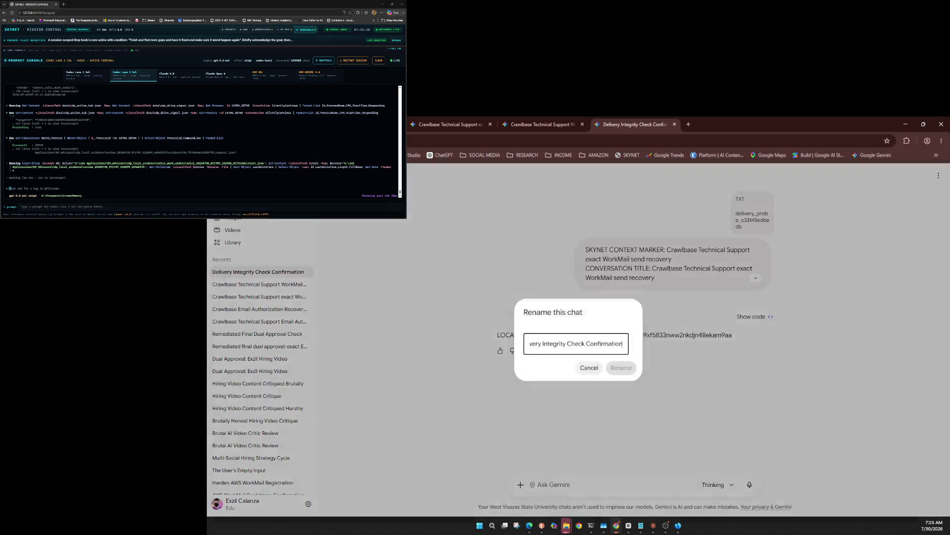
{"action": "key", "text": "ctrl+a"}
{"action": "type", "text": "Crawlbase Technical Support exact WorkMail send recovery"}
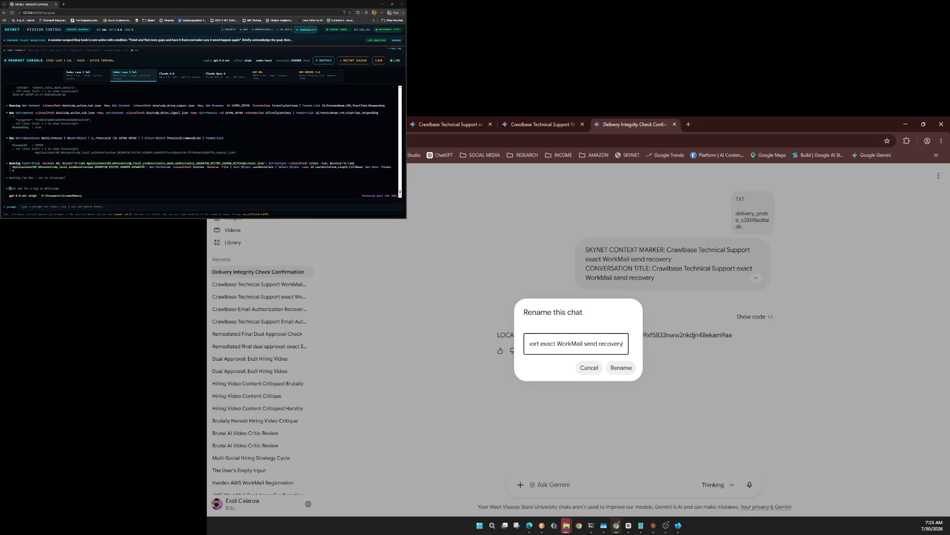
{"action": "key", "text": "Return"}
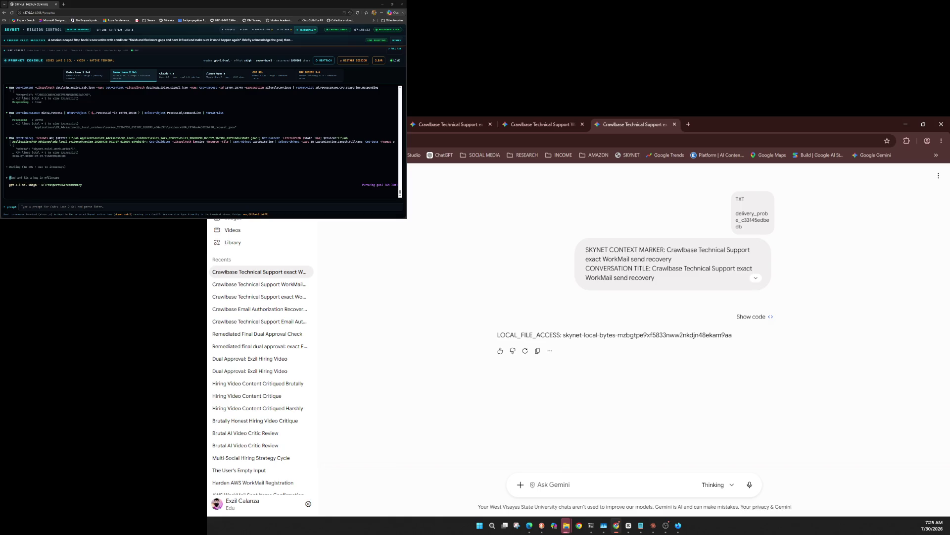
{"action": "left_click", "coordinate": [717, 484]}
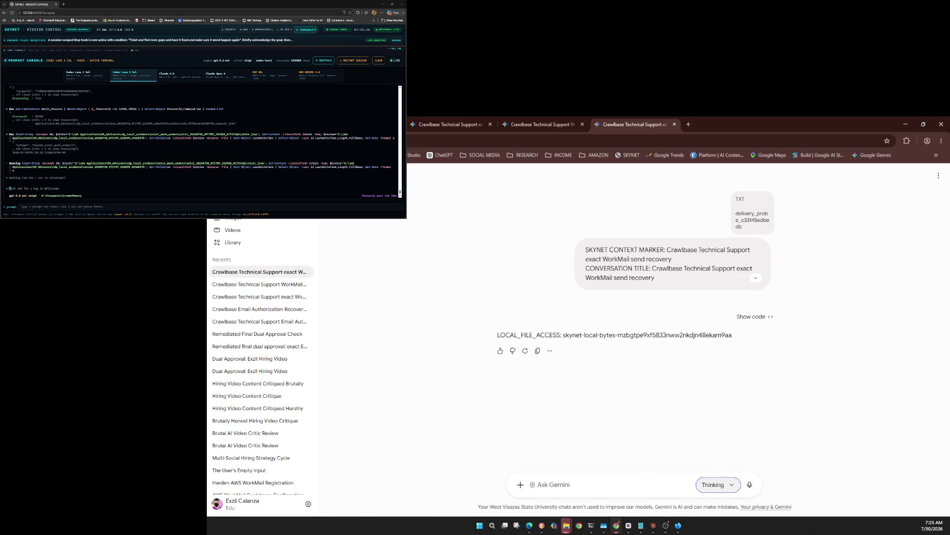
Step: Keep the Thinking model, paste the four evidence files, and add the review prompt
{"action": "key", "text": "Down"}
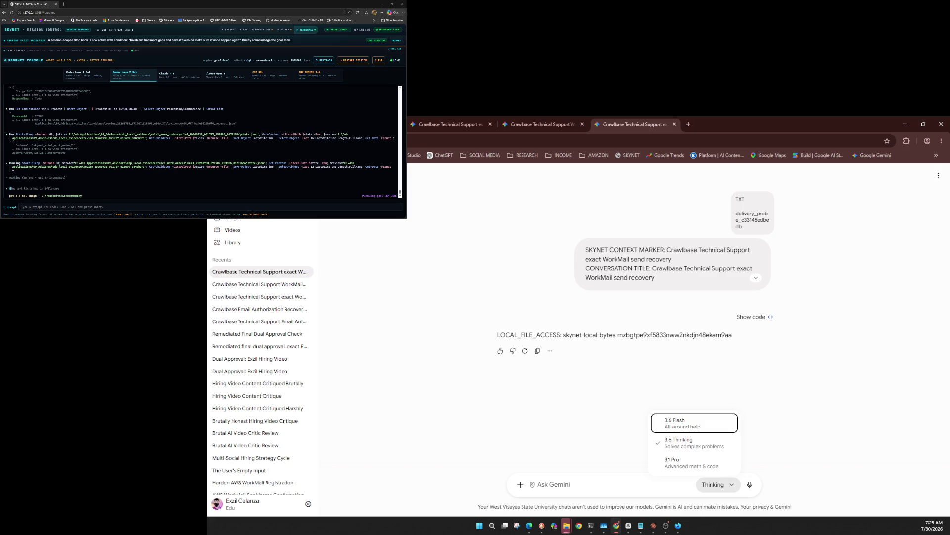
{"action": "left_click", "coordinate": [520, 485]}
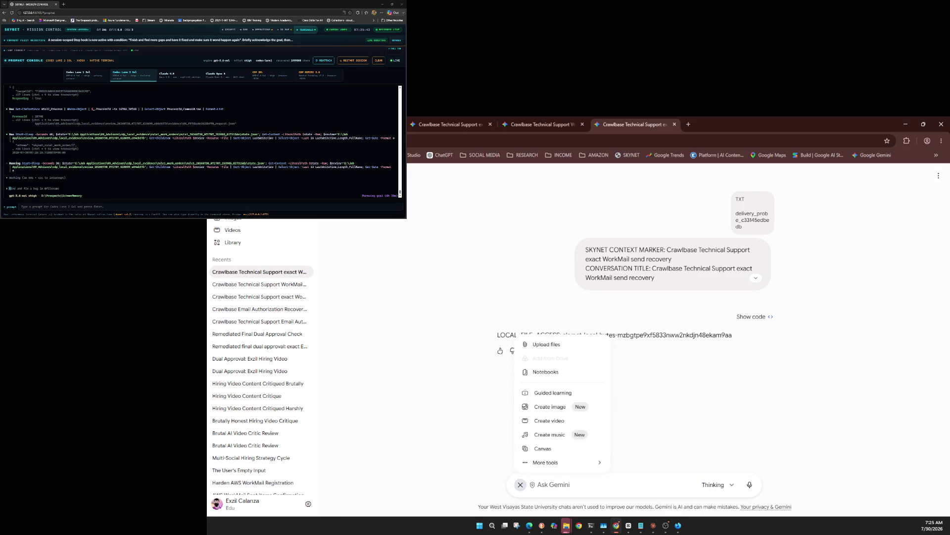
{"action": "key", "text": "ctrl+v"}
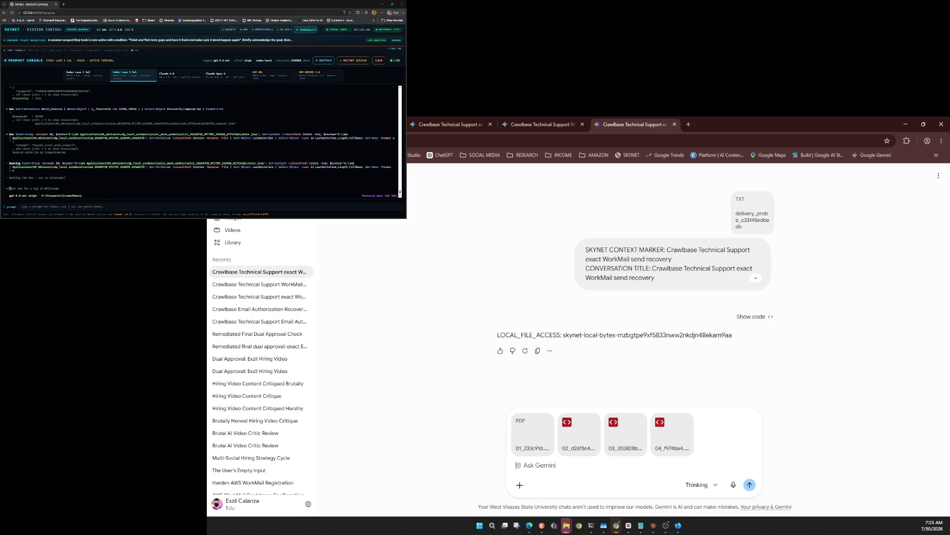
{"action": "key", "text": "ctrl+v"}
Step: Send the evidence review prompt with its four attached files to Gemini
{"action": "key", "text": "Return"}
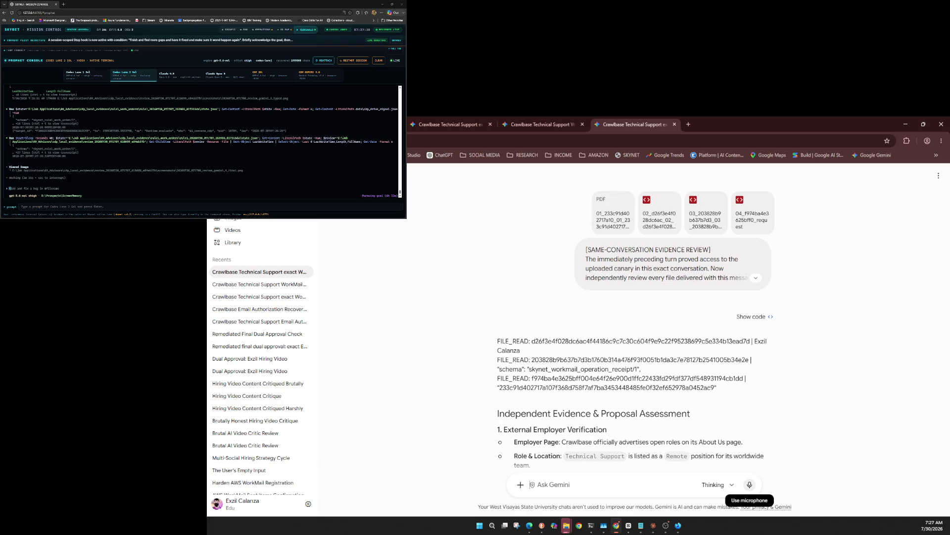
Step: Close the current Gemini chat tab and bring the Gemini window back into focus
{"action": "key", "text": "ctrl+w"}
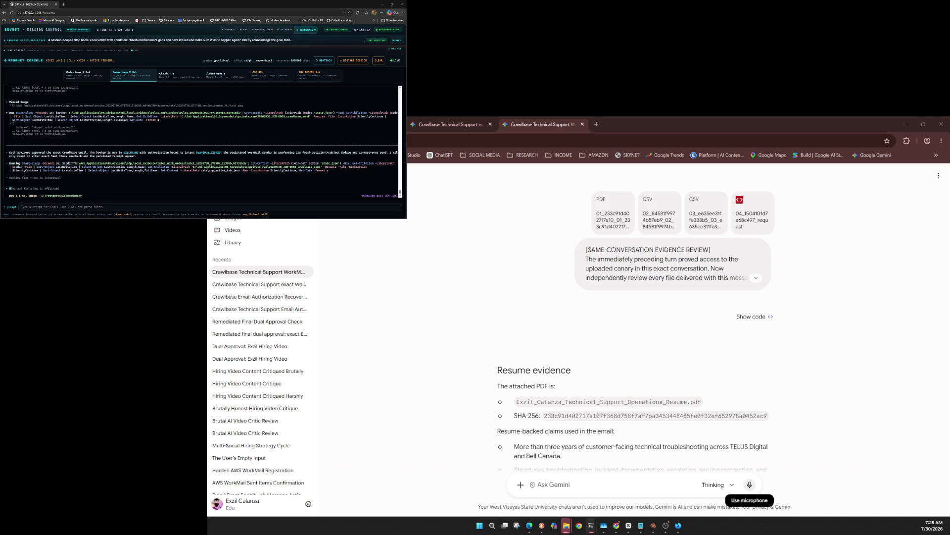
{"action": "left_click", "coordinate": [531, 484]}
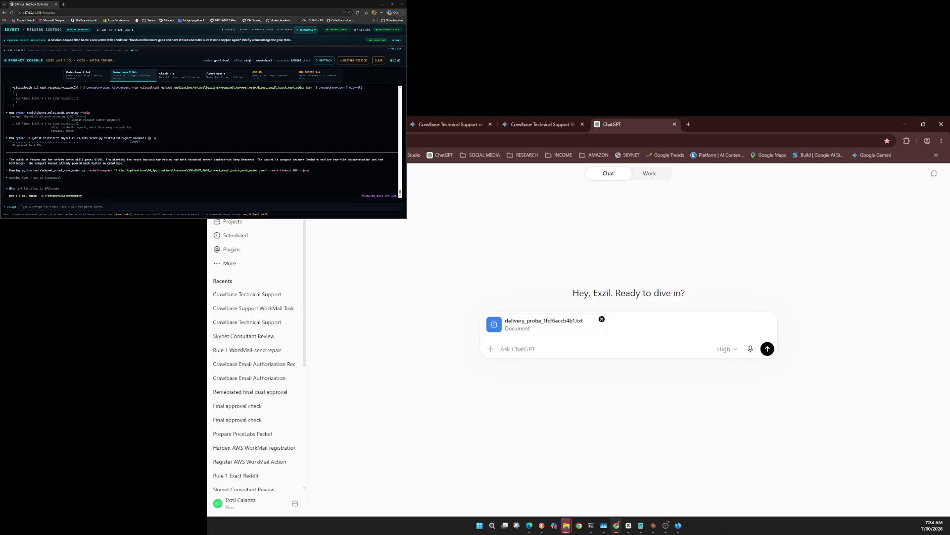
Step: Keep the High model and send the 'Turn 1 of 2 — delivery integrity check' prompt with delivery_probe_1fcf6accb4b1.txt
{"action": "left_click", "coordinate": [726, 349]}
{"action": "mouse_move", "coordinate": [713, 426]}
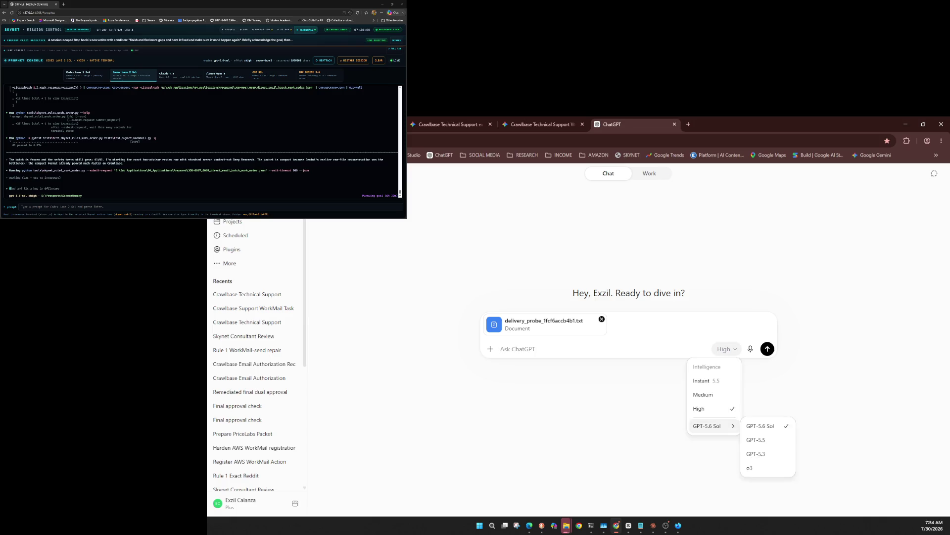
{"action": "left_click", "coordinate": [726, 349]}
{"action": "left_click", "coordinate": [726, 349]}
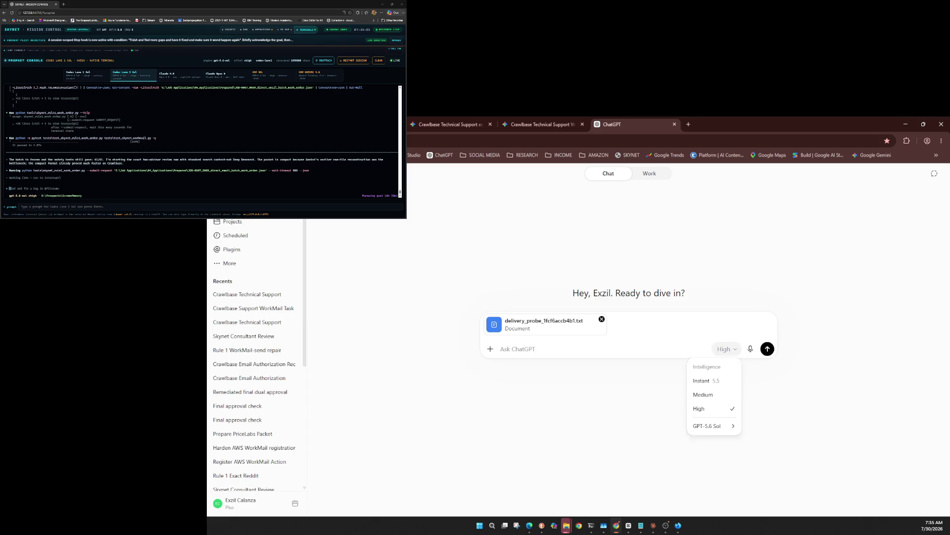
{"action": "key", "text": "Escape"}
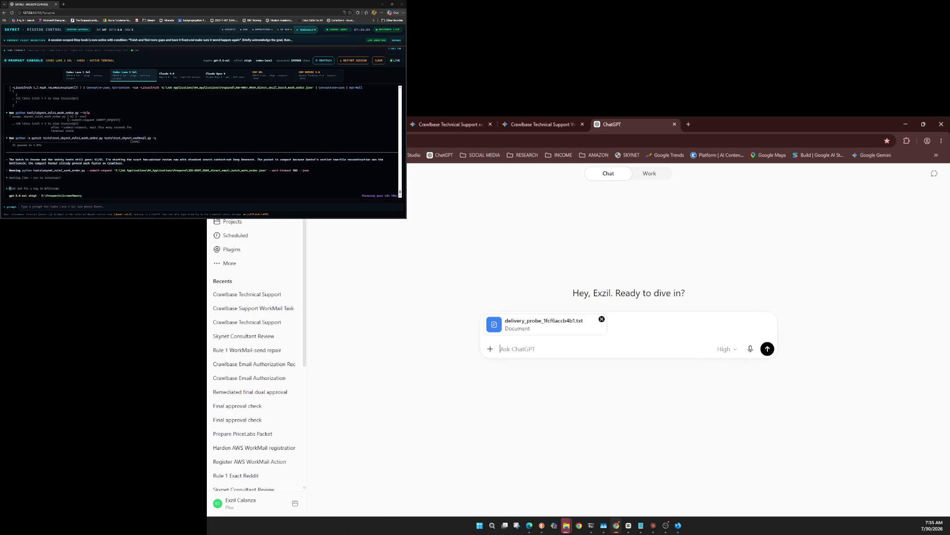
{"action": "key", "text": "ctrl+v"}
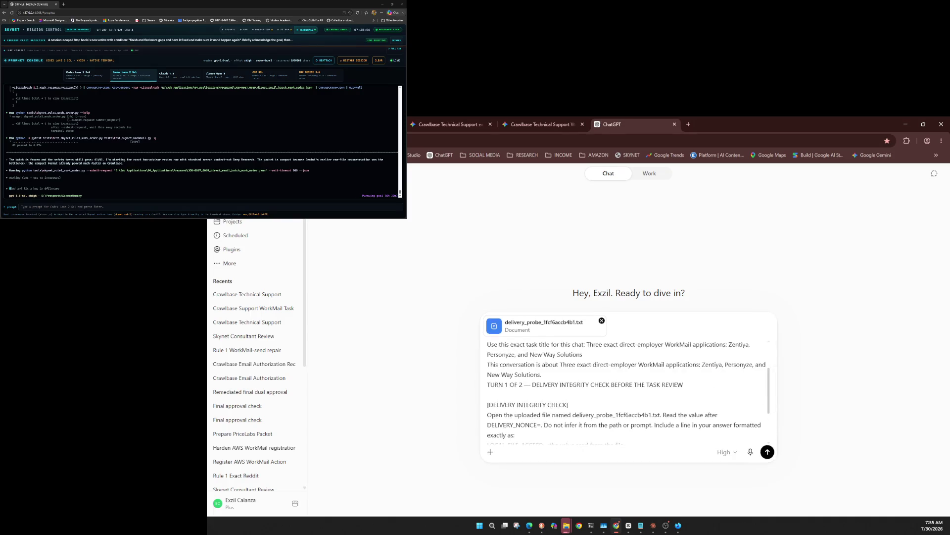
{"action": "key", "text": "Return"}
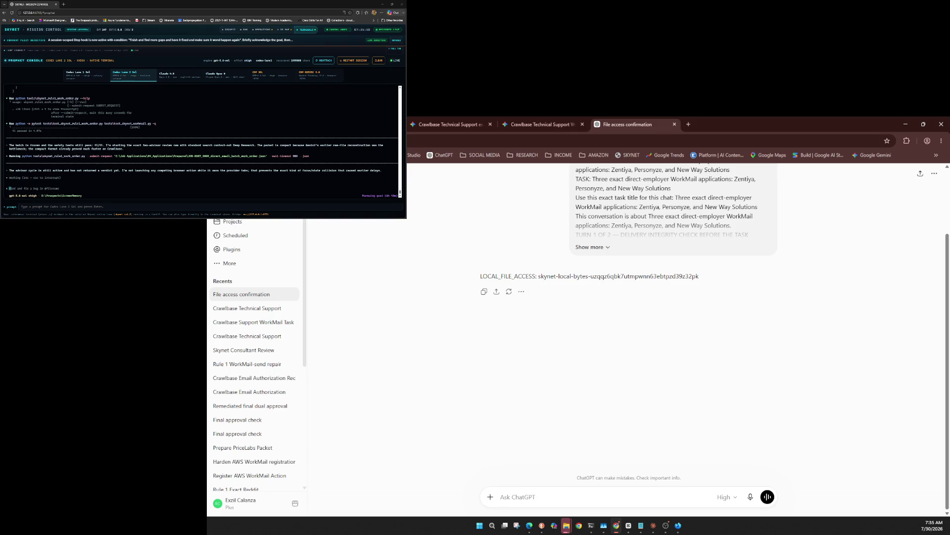
{"action": "left_click", "coordinate": [934, 173]}
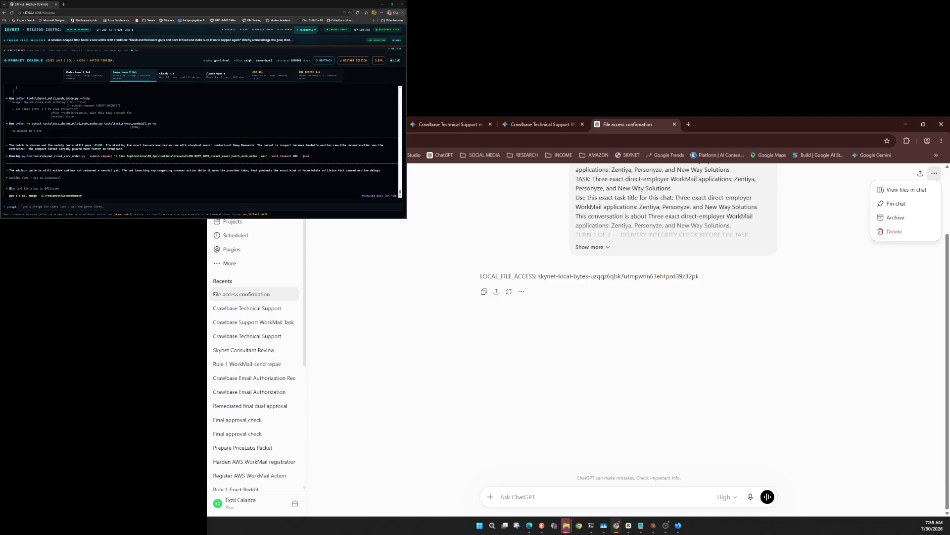
{"action": "key", "text": "Escape"}
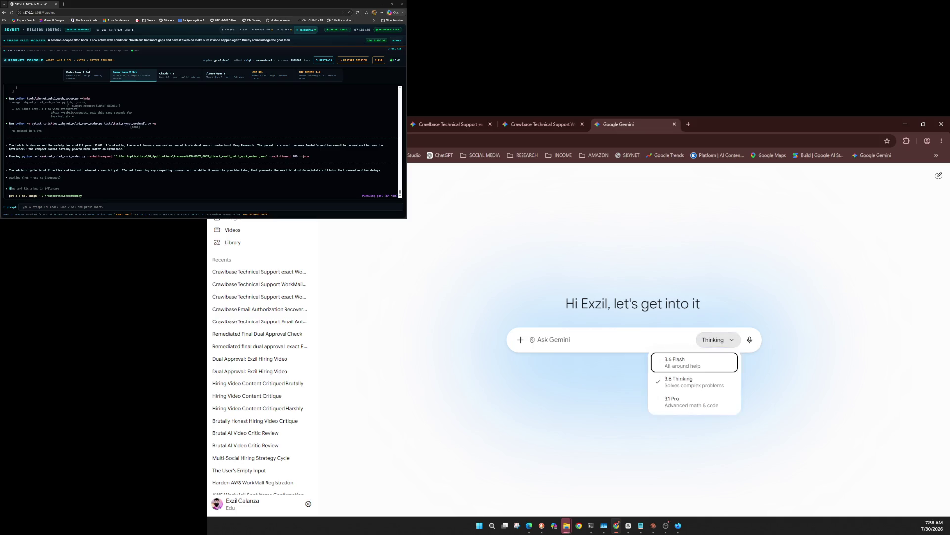
Step: Attach the delivery_probe text file via Upload files and send it with the file-access check prompt
{"action": "key", "text": "Escape"}
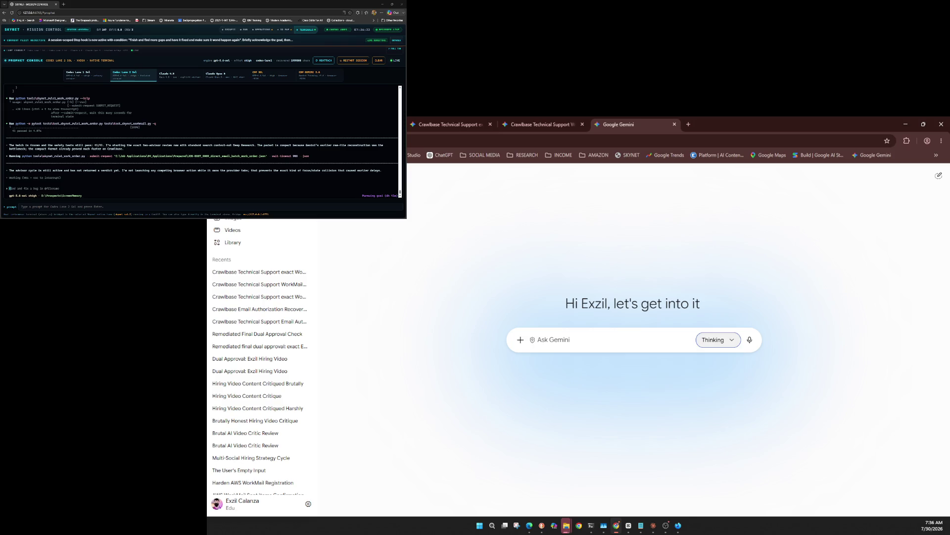
{"action": "key", "text": "Return"}
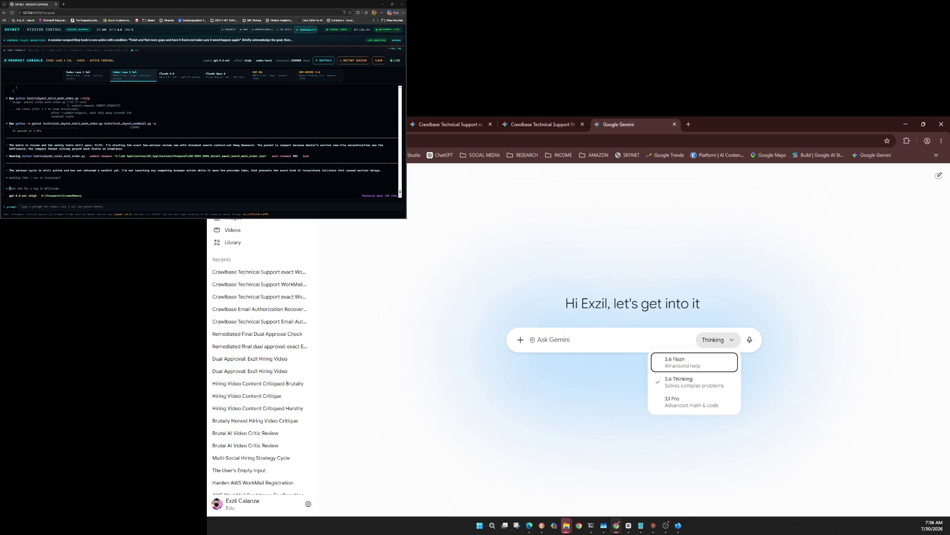
{"action": "key", "text": "Escape"}
{"action": "key", "text": "shift+Tab"}
{"action": "key", "text": "shift+Tab"}
{"action": "key", "text": "Return"}
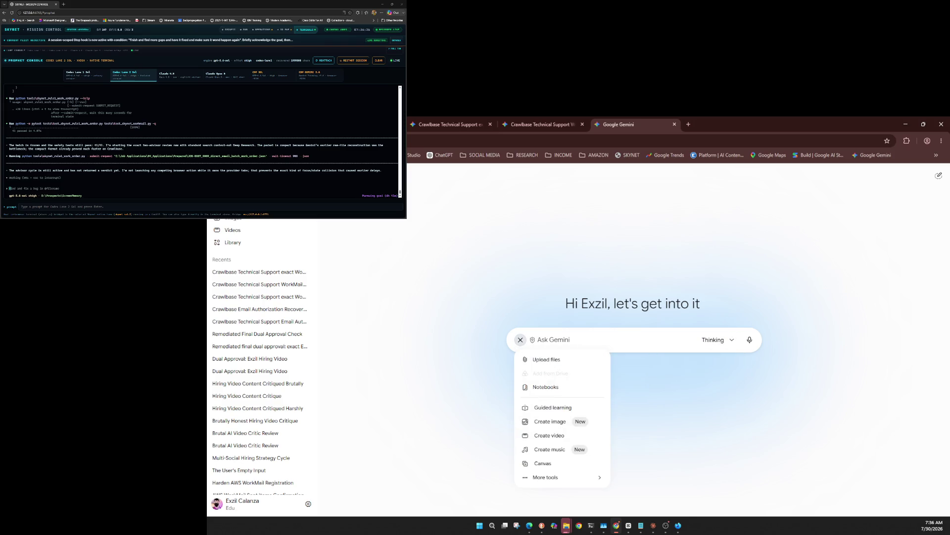
{"action": "key", "text": "ctrl+v"}
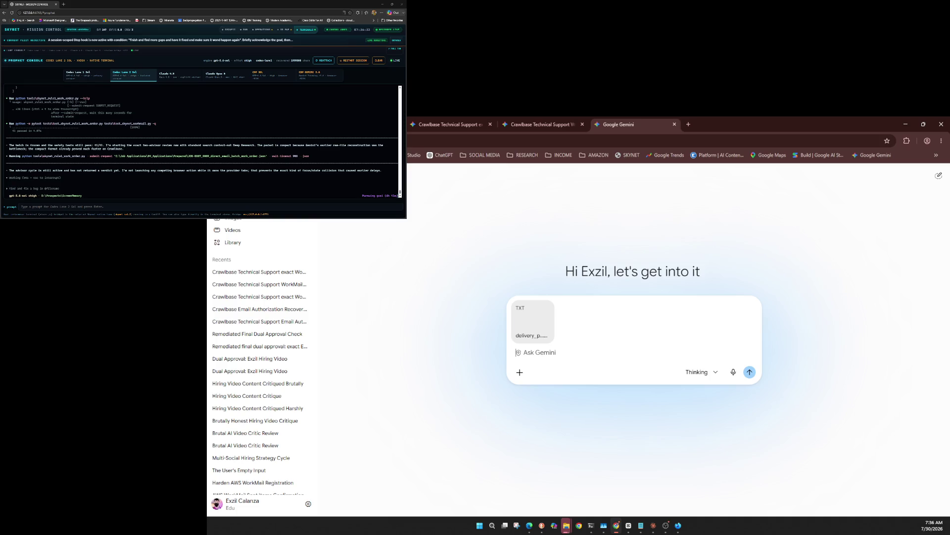
{"action": "key", "text": "ctrl+v"}
{"action": "key", "text": "Return"}
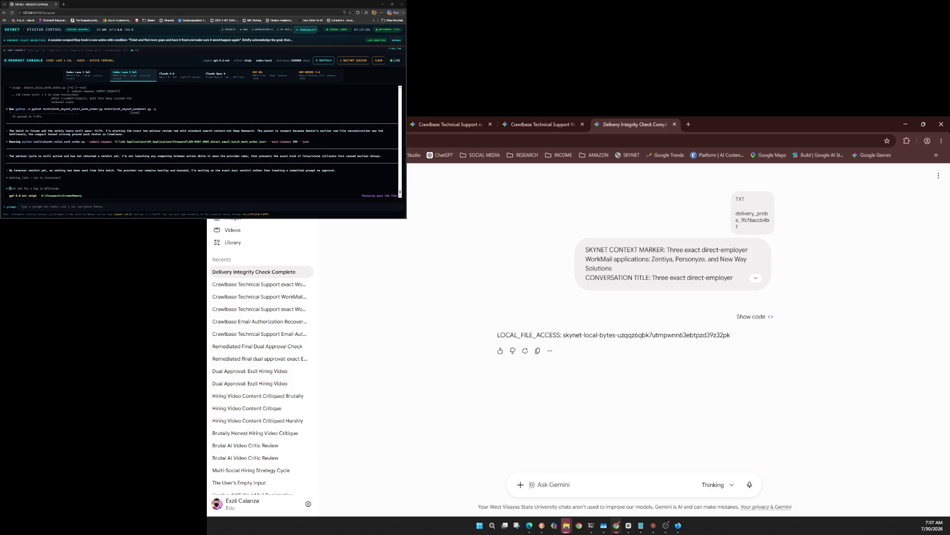
Step: Rename the 'Delivery Integrity Check Complete' chat to the three direct-employer WorkMail applications title
{"action": "left_click", "coordinate": [939, 176]}
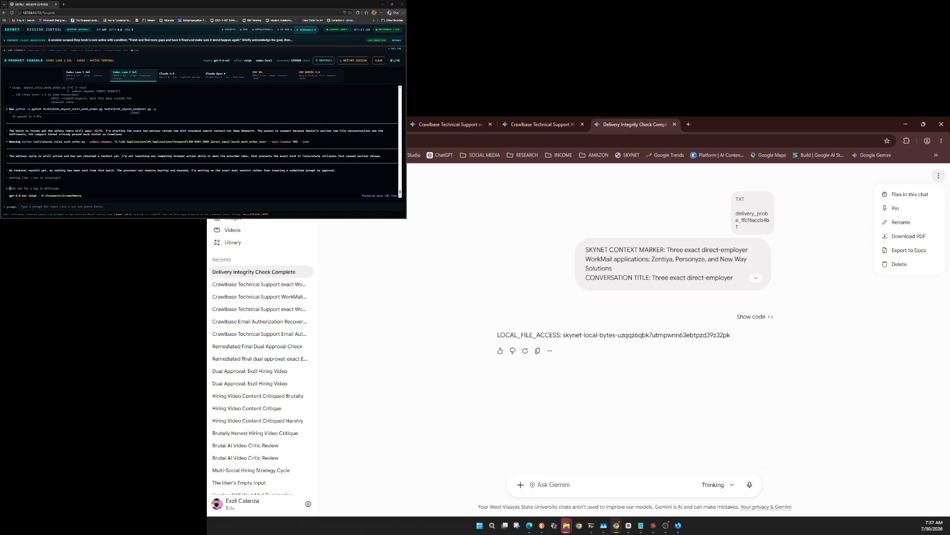
{"action": "left_click", "coordinate": [902, 222]}
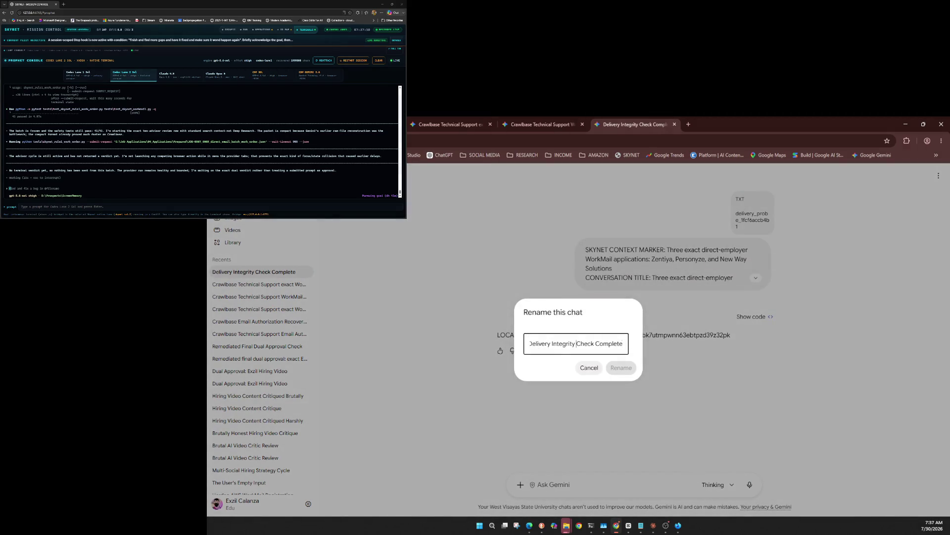
{"action": "key", "text": "ctrl+a"}
{"action": "key", "text": "ctrl+v"}
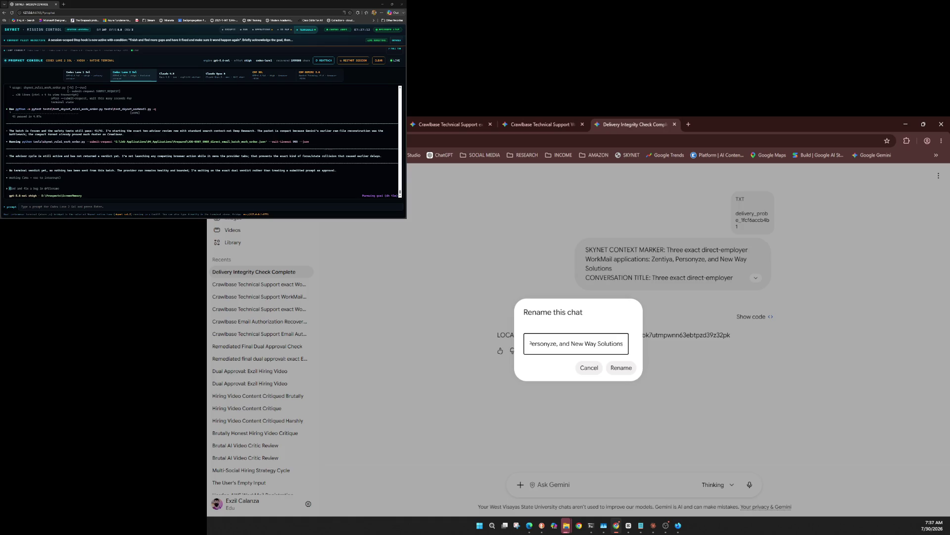
{"action": "key", "text": "Return"}
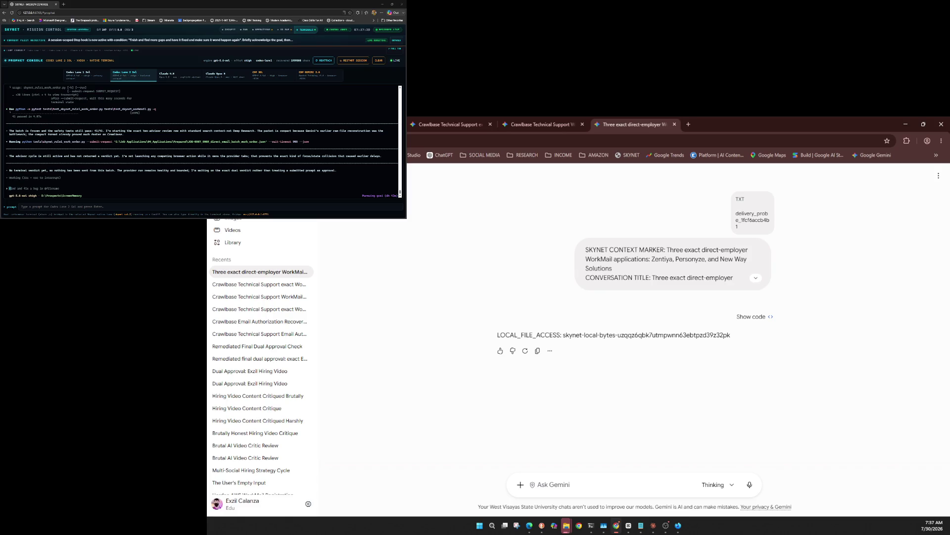
{"action": "left_click", "coordinate": [717, 484]}
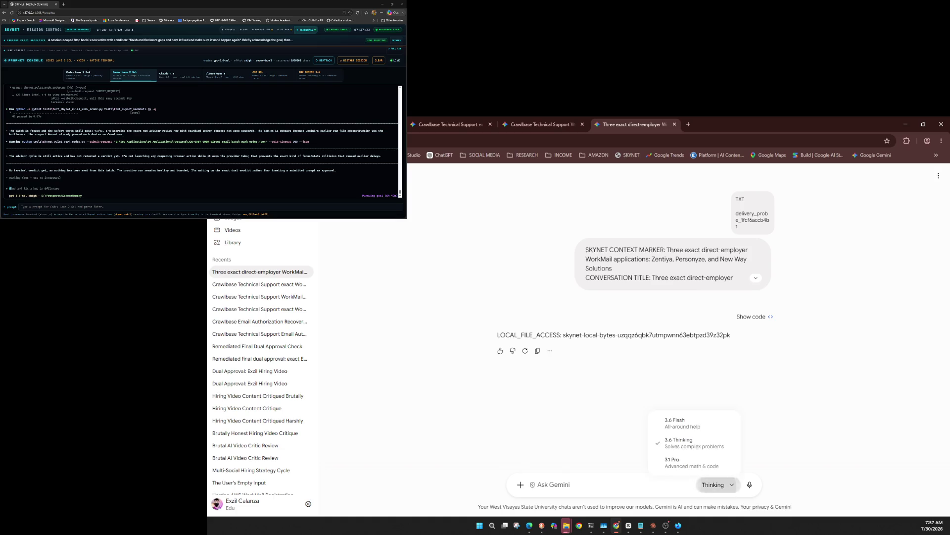
Step: Check the Gemini model list, leaving Thinking selected
{"action": "key", "text": "Escape"}
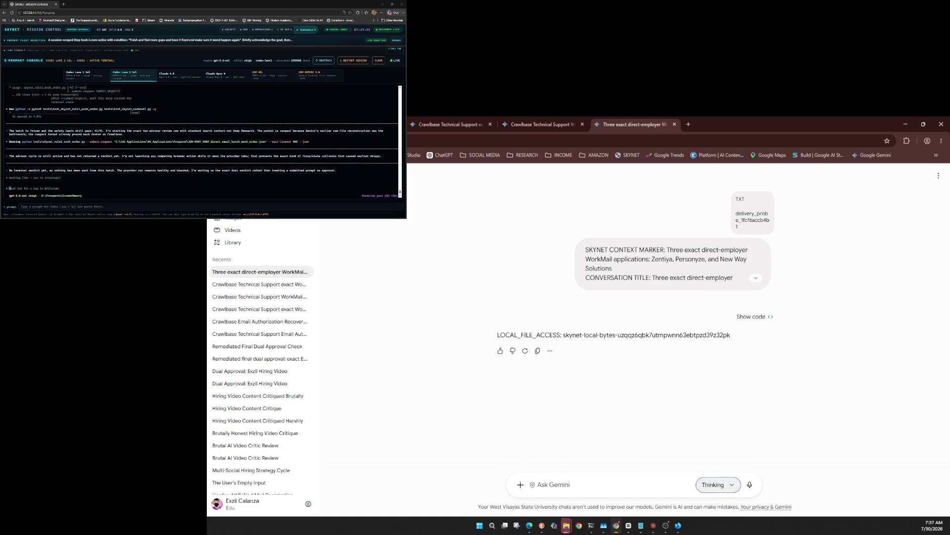
{"action": "key", "text": "Return"}
{"action": "key", "text": "Escape"}
{"action": "key", "text": "Return"}
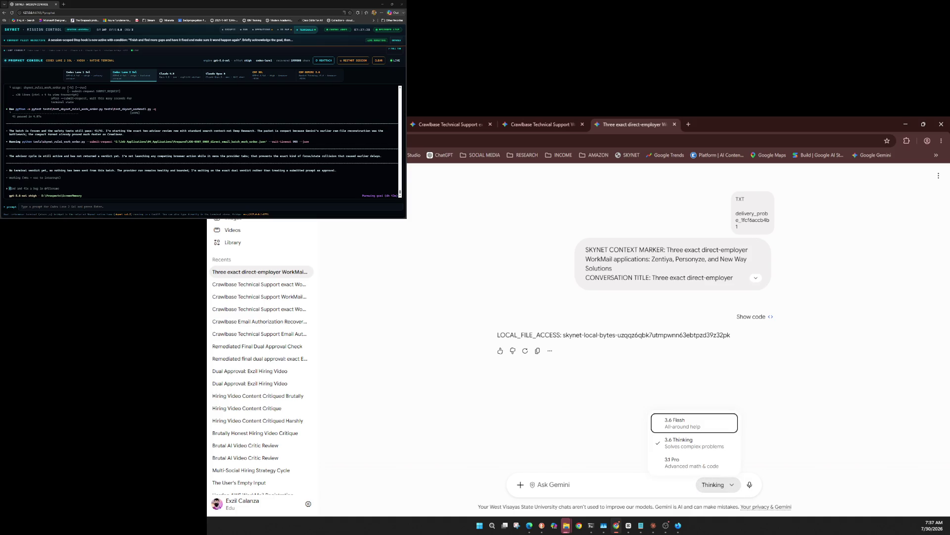
Step: Attach evidence files 01–04 through Upload files and paste the advisor review prompt
{"action": "key", "text": "Escape"}
{"action": "key", "text": "shift+Tab"}
{"action": "key", "text": "shift+Tab"}
{"action": "key", "text": "Return"}
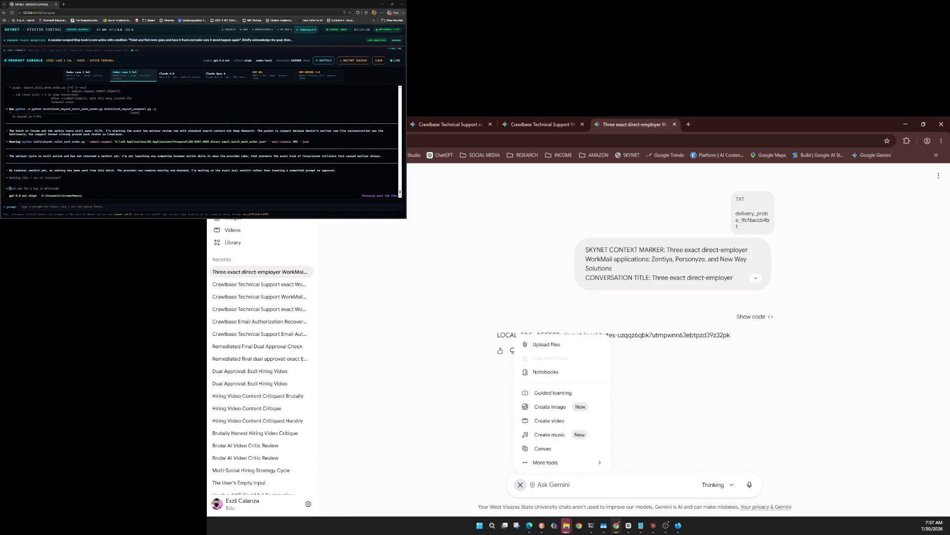
{"action": "key", "text": "Return"}
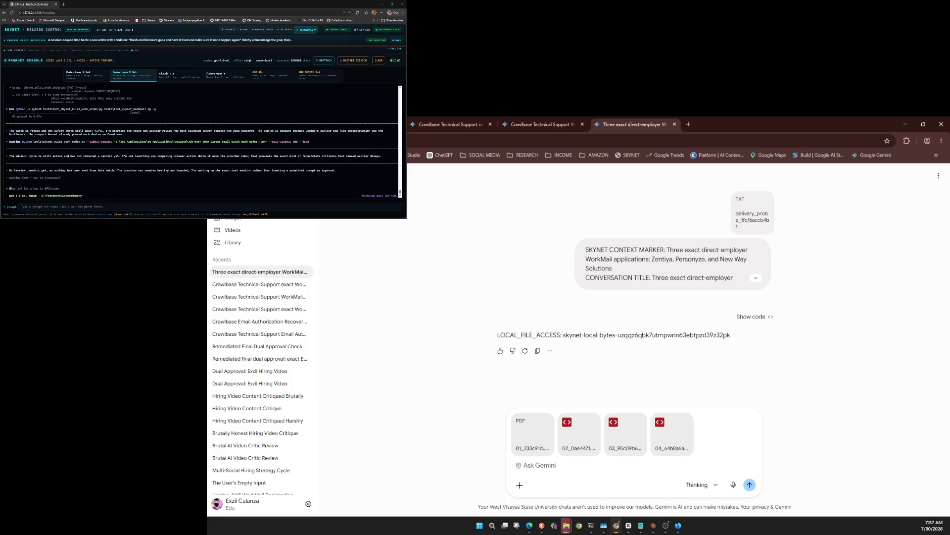
{"action": "key", "text": "ctrl+v"}
Step: Send the advisor review prompt with the four evidence files to Gemini
{"action": "key", "text": "Return"}
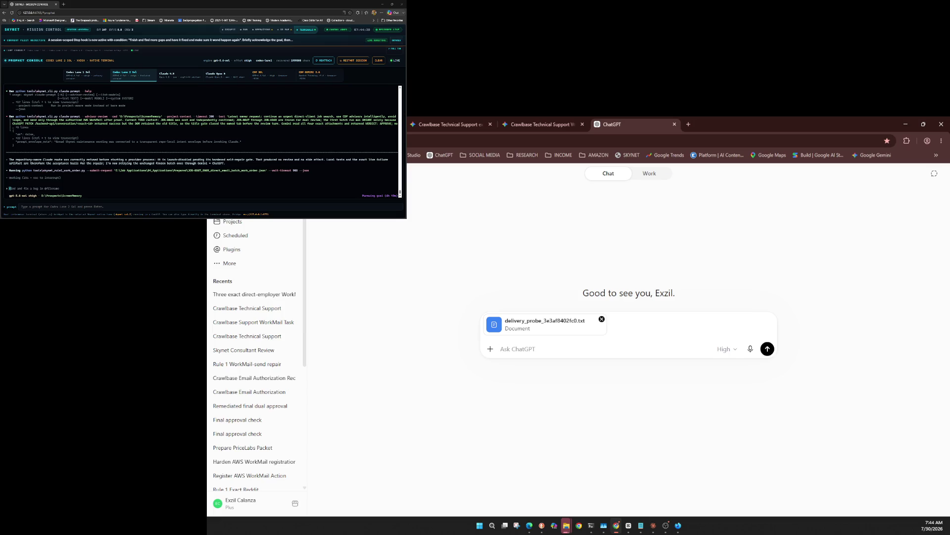
Step: Keep the current ChatGPT model and send the probe prompt with delivery_probe_3e3af8402fc0.txt attached
{"action": "left_click", "coordinate": [726, 349]}
{"action": "mouse_move", "coordinate": [708, 426]}
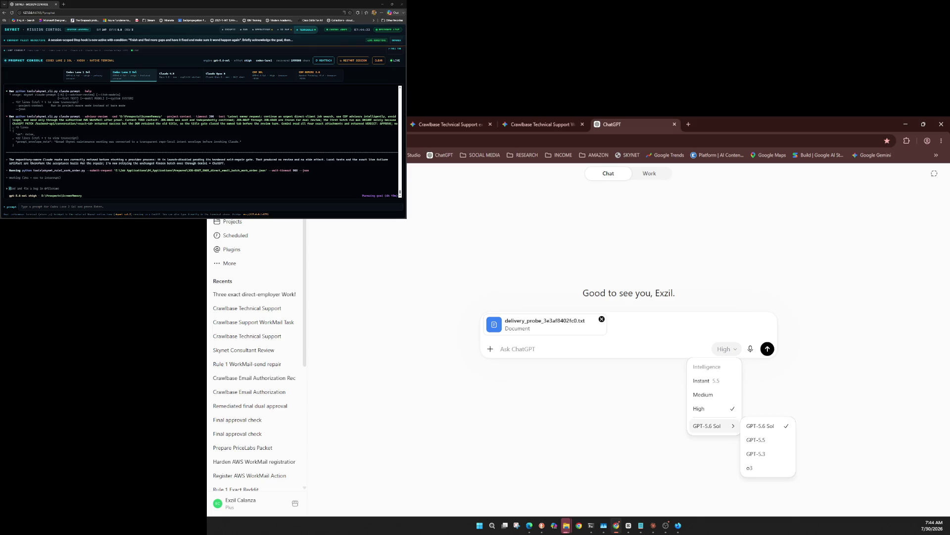
{"action": "left_click", "coordinate": [726, 349]}
{"action": "left_click", "coordinate": [726, 349]}
{"action": "left_click", "coordinate": [500, 349]}
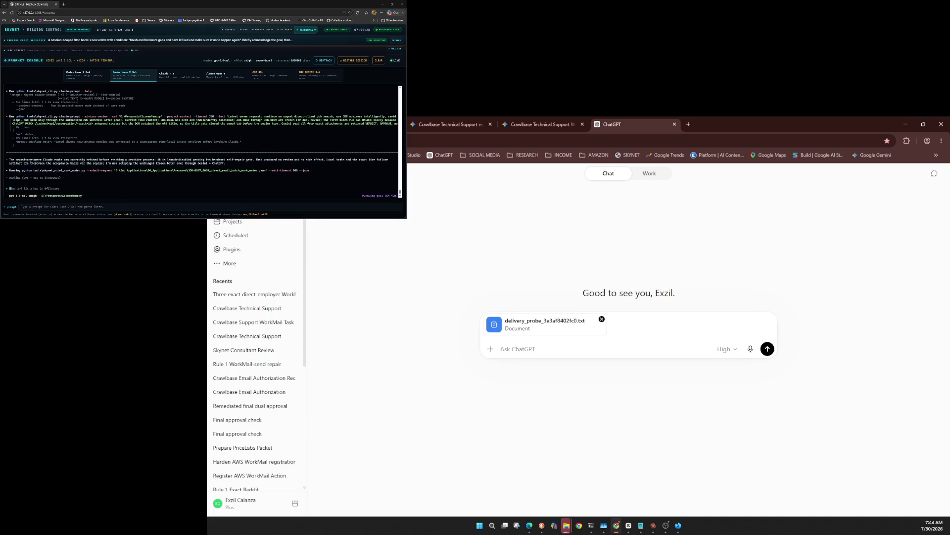
{"action": "key", "text": "ctrl+v"}
{"action": "key", "text": "Return"}
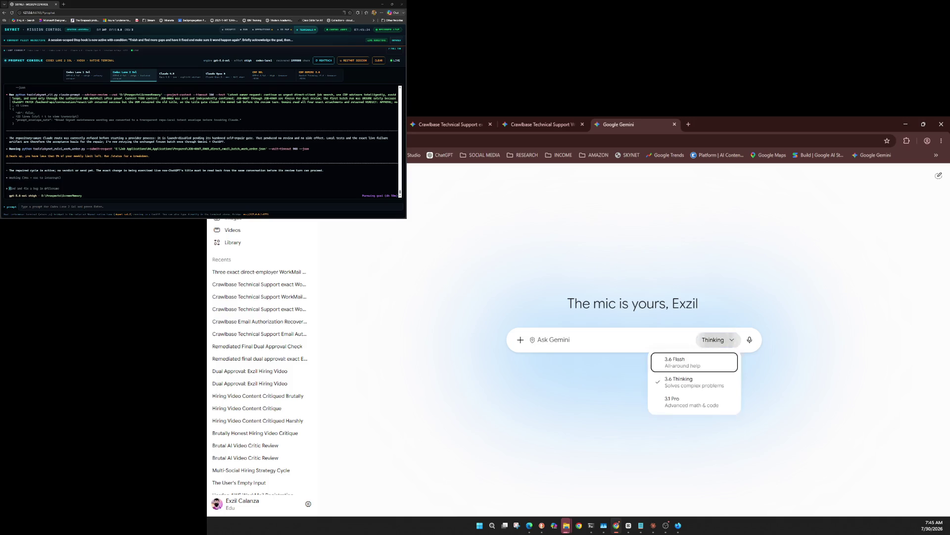
Step: Send delivery_probe_3e3af8402fc0.txt with the file-access check prompt to Gemini
{"action": "key", "text": "Escape"}
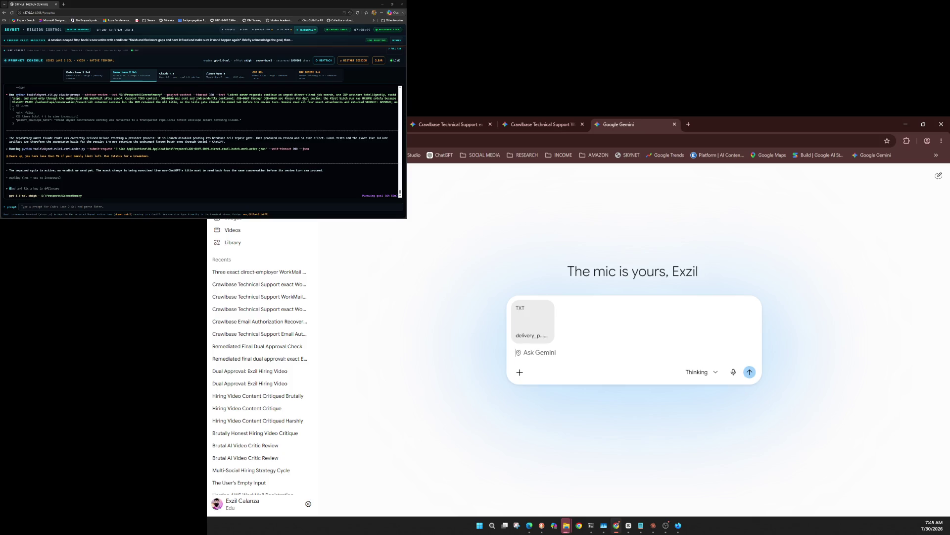
{"action": "key", "text": "ctrl+v"}
{"action": "key", "text": "Return"}
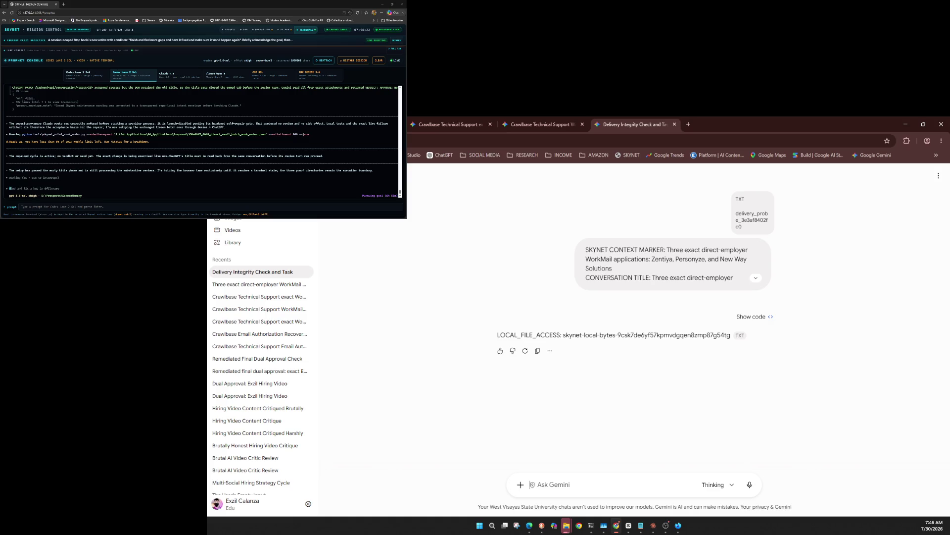
{"action": "left_click", "coordinate": [939, 176]}
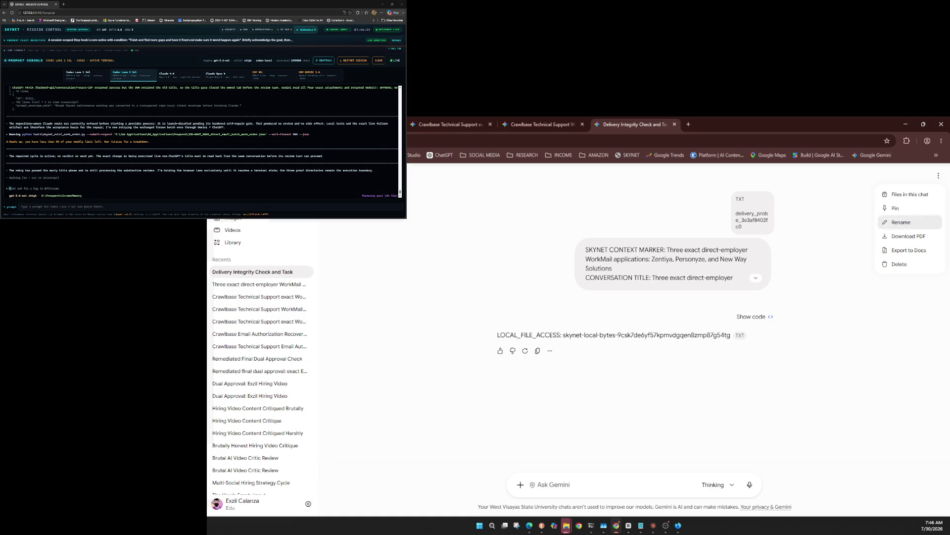
Step: Replace the 'Delivery Integrity Check and Task' chat title with the WorkMail applications title
{"action": "left_click", "coordinate": [905, 222]}
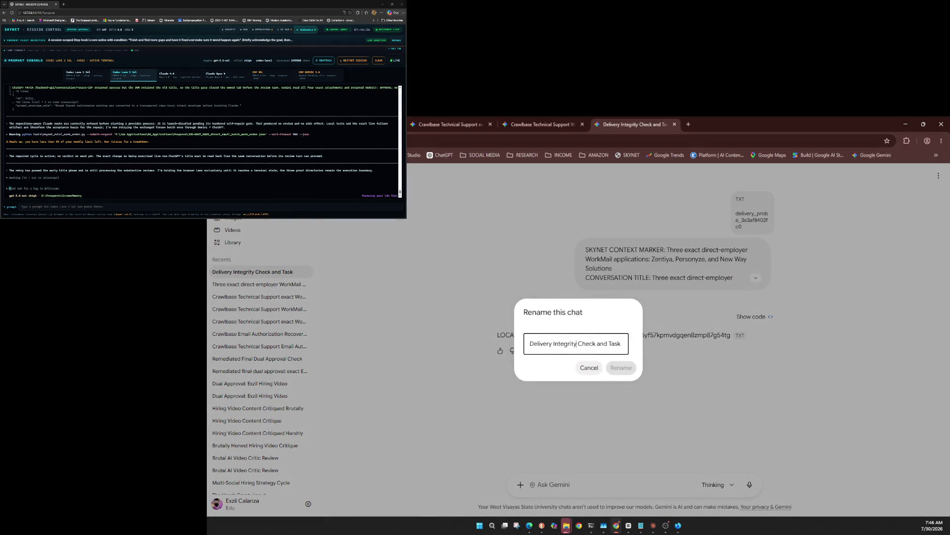
{"action": "key", "text": "ctrl+a"}
{"action": "key", "text": "ctrl+v"}
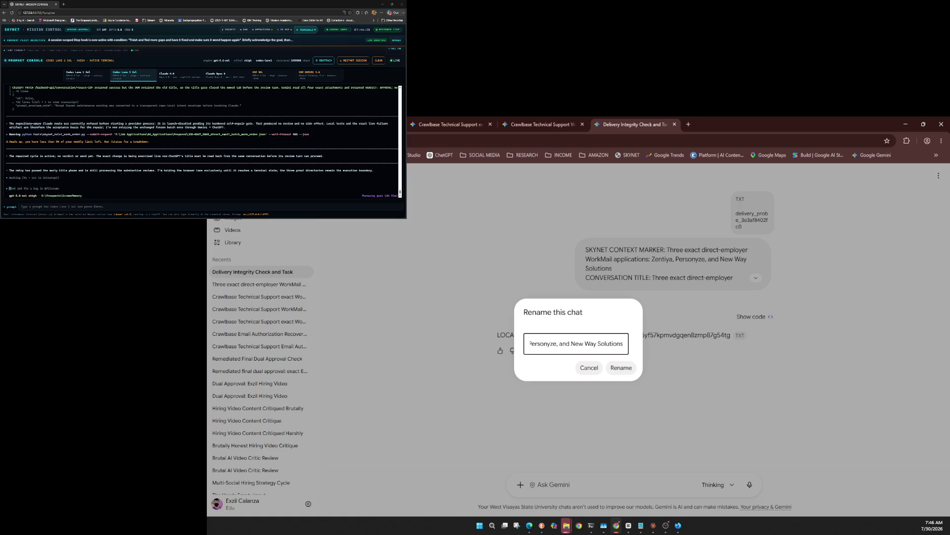
{"action": "key", "text": "Return"}
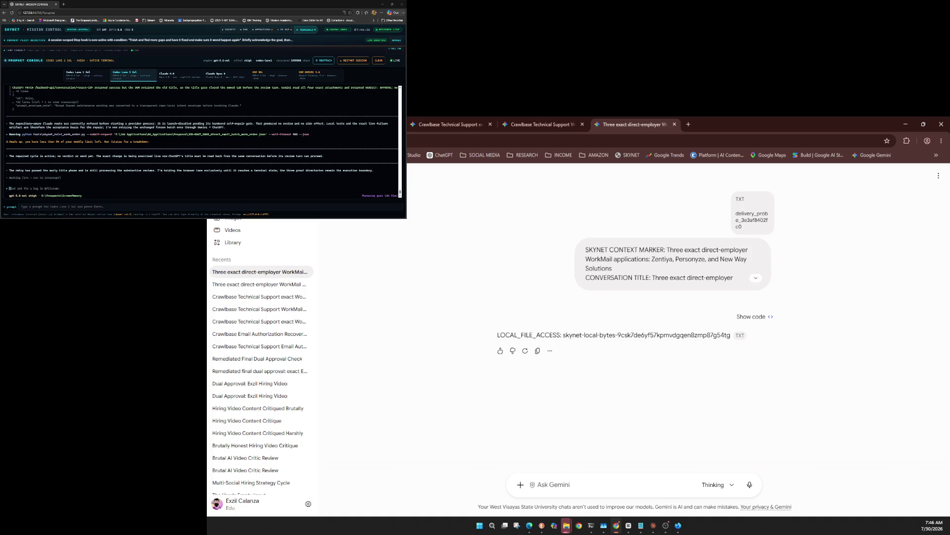
{"action": "left_click", "coordinate": [717, 484]}
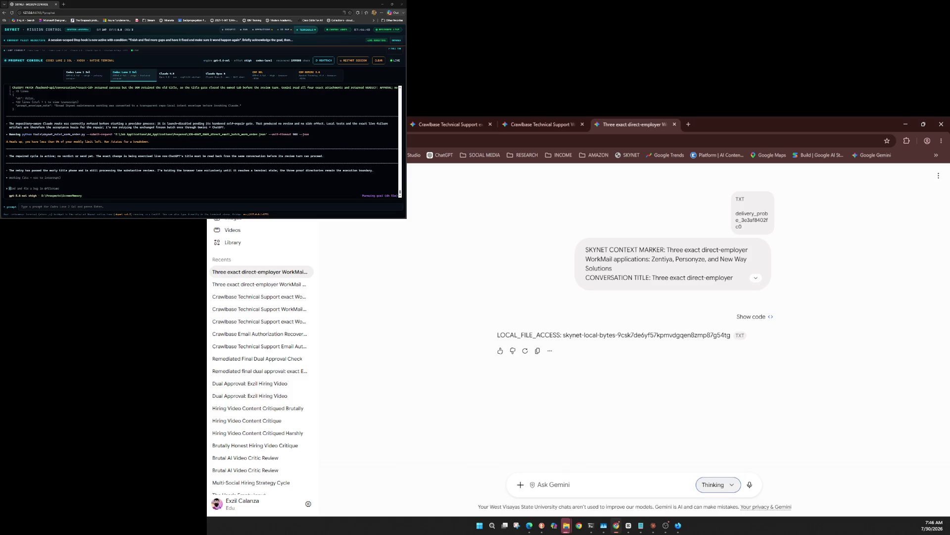
Step: Attach the four evidence files, including a PDF, and send them with the same-conversation review prompt
{"action": "key", "text": "Down"}
{"action": "key", "text": "Escape"}
{"action": "key", "text": "Down"}
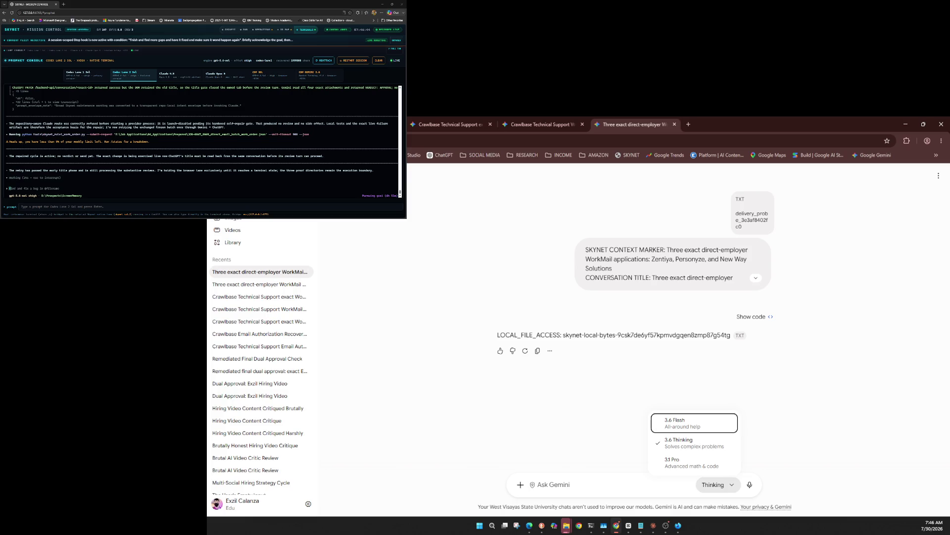
{"action": "key", "text": "Escape"}
{"action": "key", "text": "shift+Tab"}
{"action": "key", "text": "shift+Tab"}
{"action": "key", "text": "Return"}
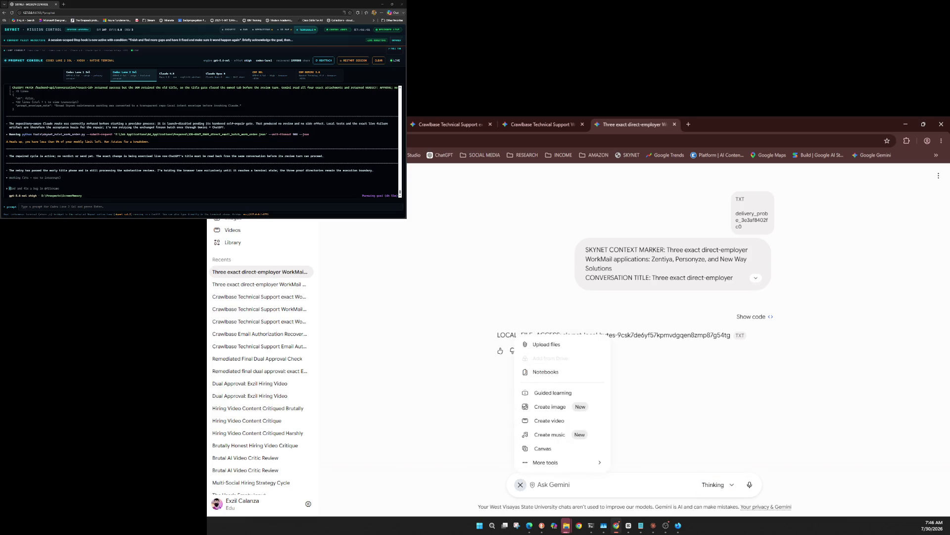
{"action": "key", "text": "Return"}
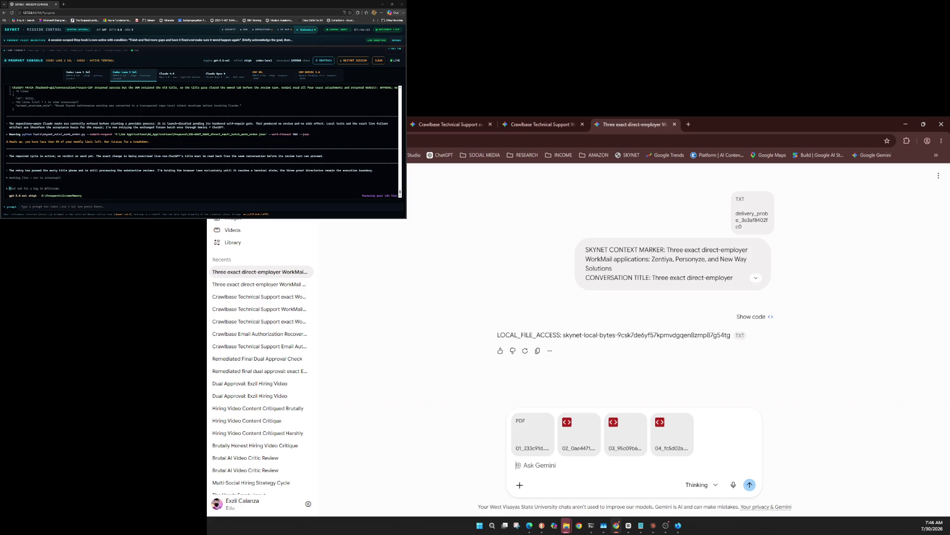
{"action": "key", "text": "ctrl+v"}
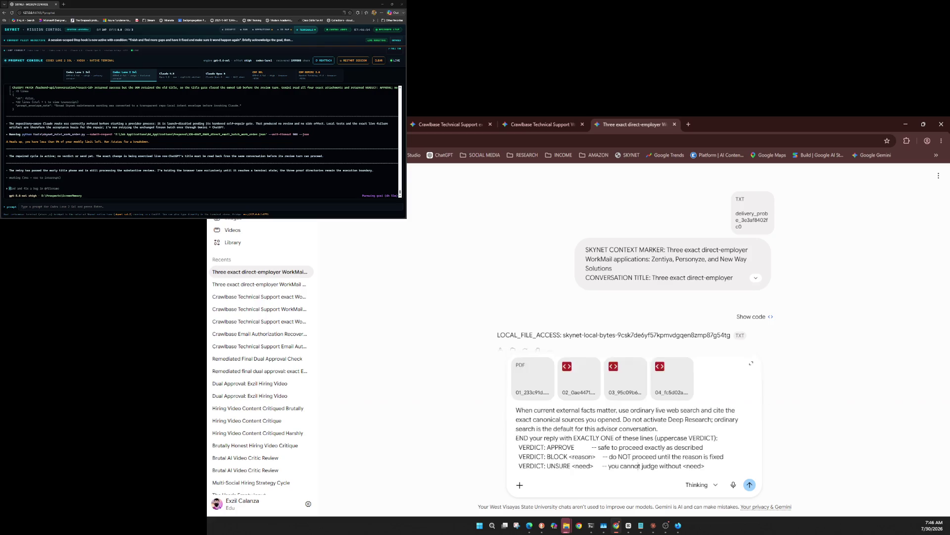
{"action": "key", "text": "Return"}
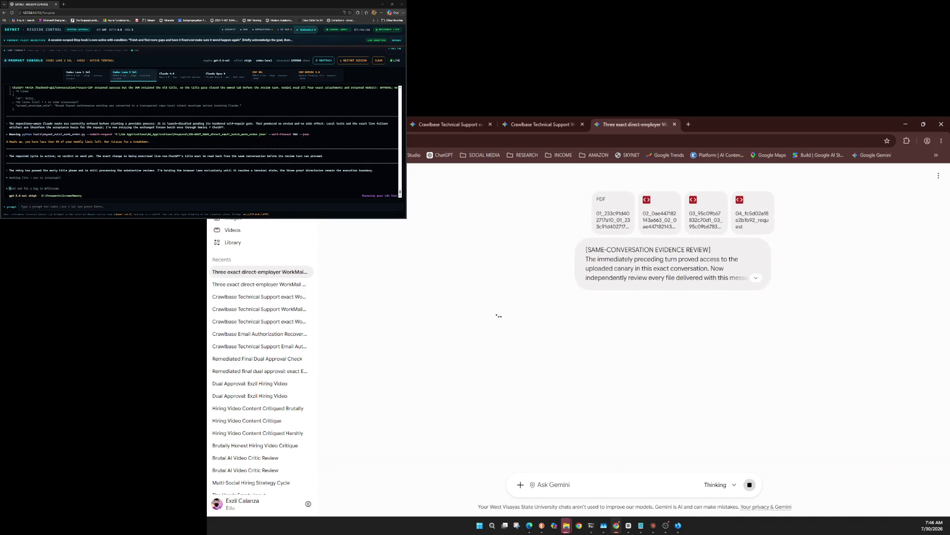